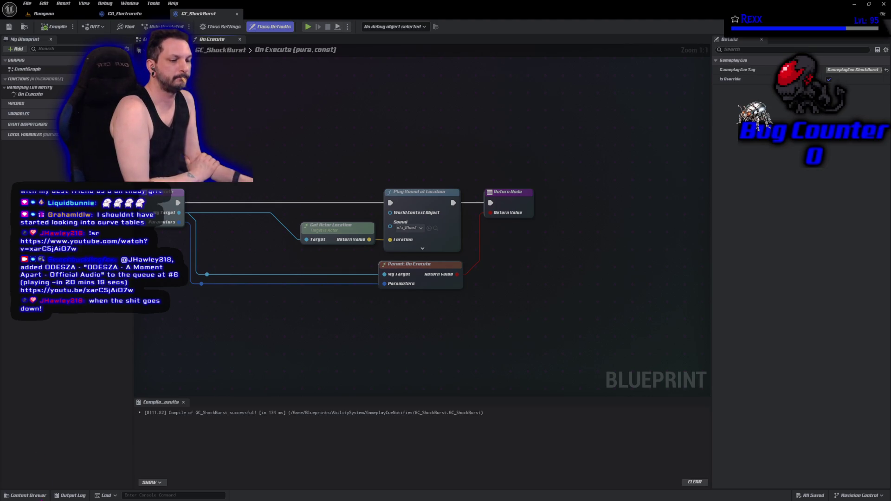
- Browse the Content Drawer into GameplayCueNotifies, then show the AbilitySystem/Enemy folder's Abilities, Cues and Effects
{"action": "key", "text": "ctrl+space"}
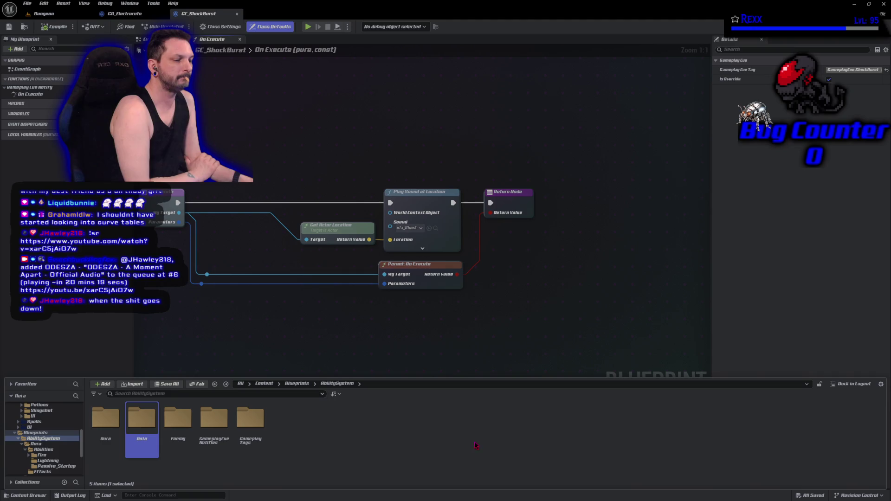
{"action": "key", "text": "Right"}
{"action": "key", "text": "Return"}
{"action": "key", "text": "alt+Left"}
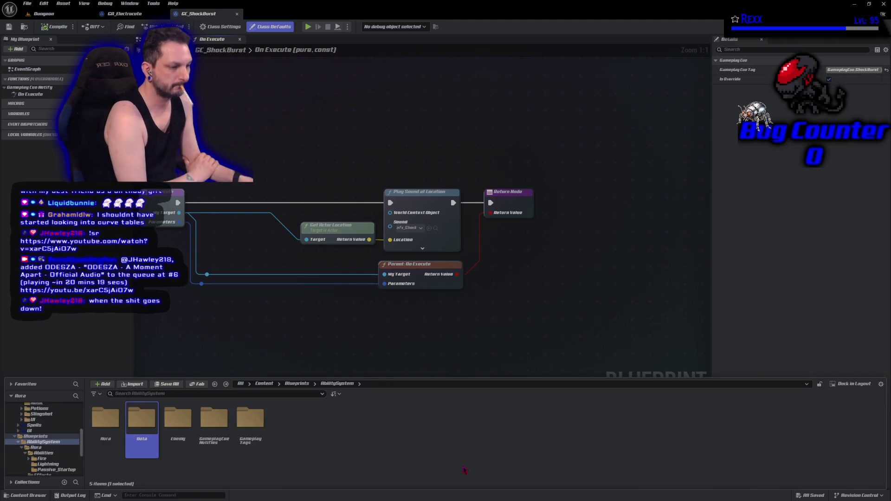
{"action": "left_click", "coordinate": [215, 441]}
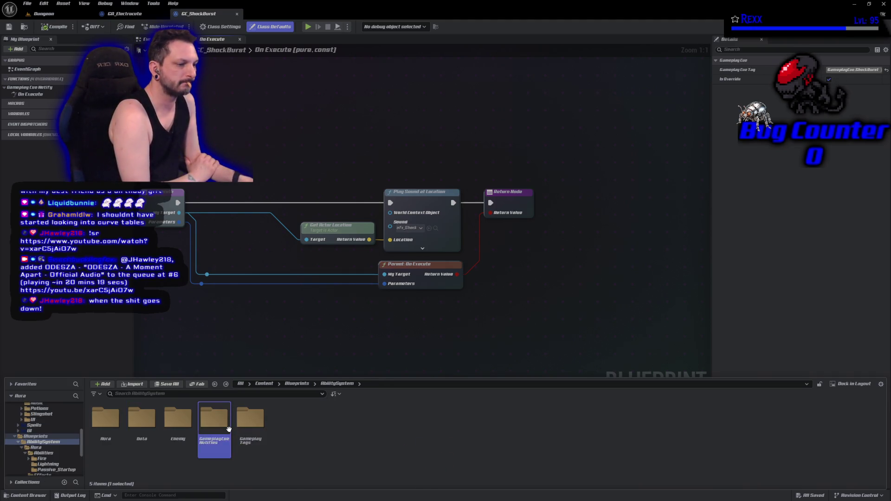
{"action": "double_click", "coordinate": [220, 450]}
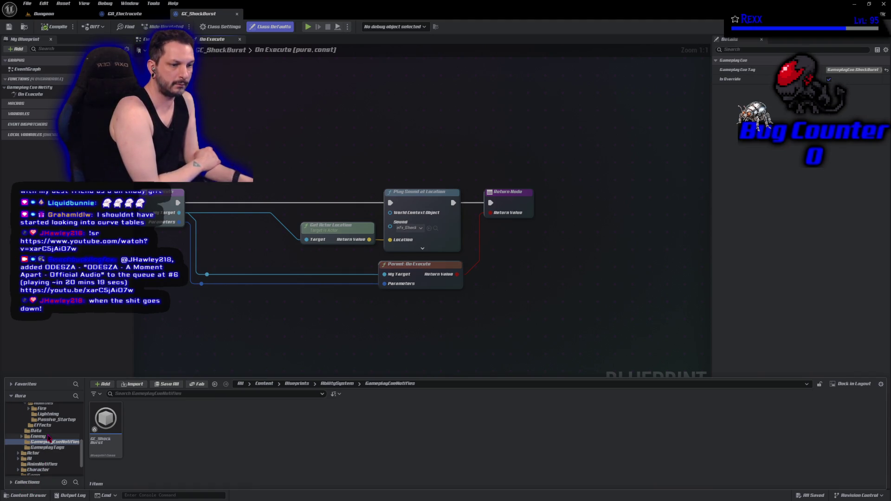
{"action": "scroll", "coordinate": [48, 444], "scroll_direction": "up", "scroll_amount": 2}
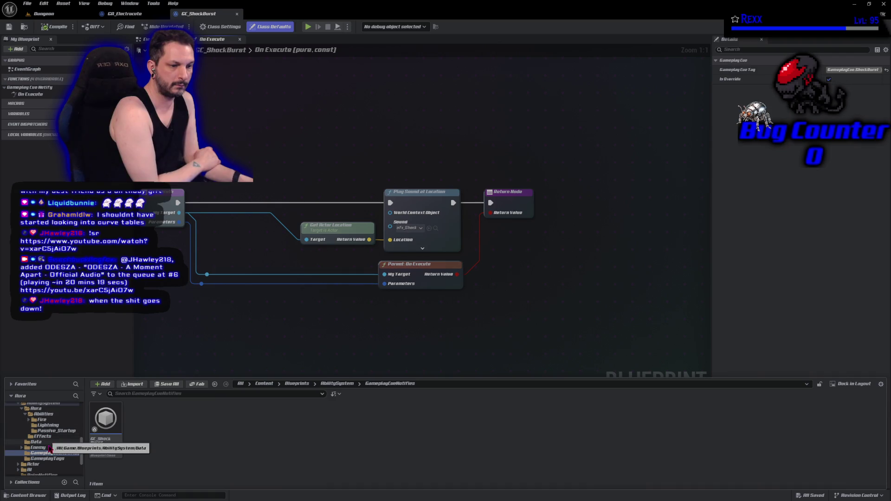
{"action": "left_click", "coordinate": [46, 447]}
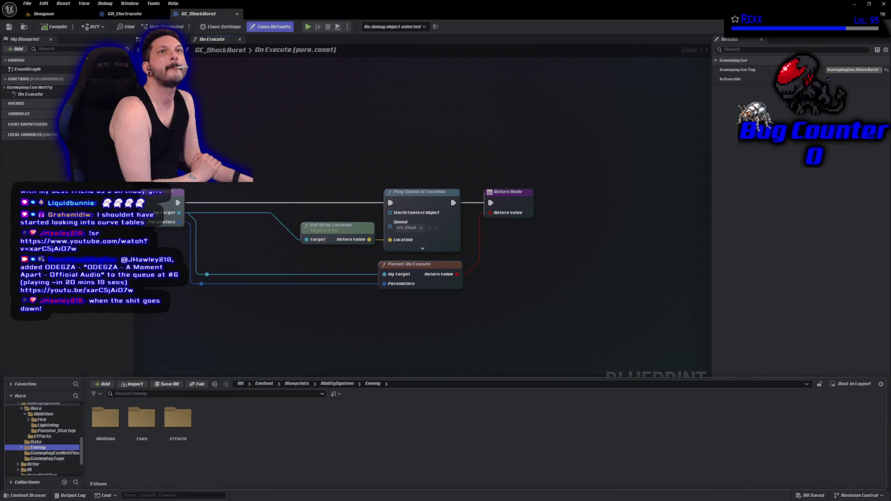
- Move GC_MeleeImpact from Enemy/Cues into the GameplayCueNotifies folder
{"action": "double_click", "coordinate": [147, 445]}
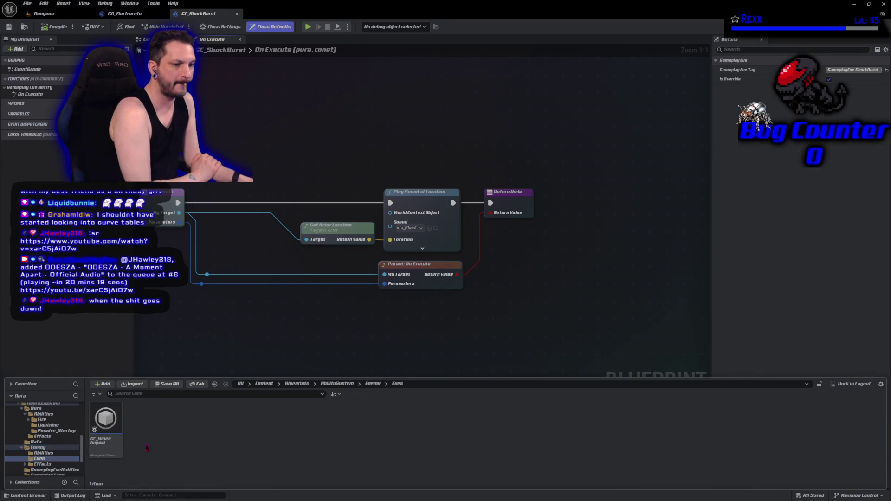
{"action": "left_click_drag", "start_coordinate": [105, 431], "coordinate": [62, 470]}
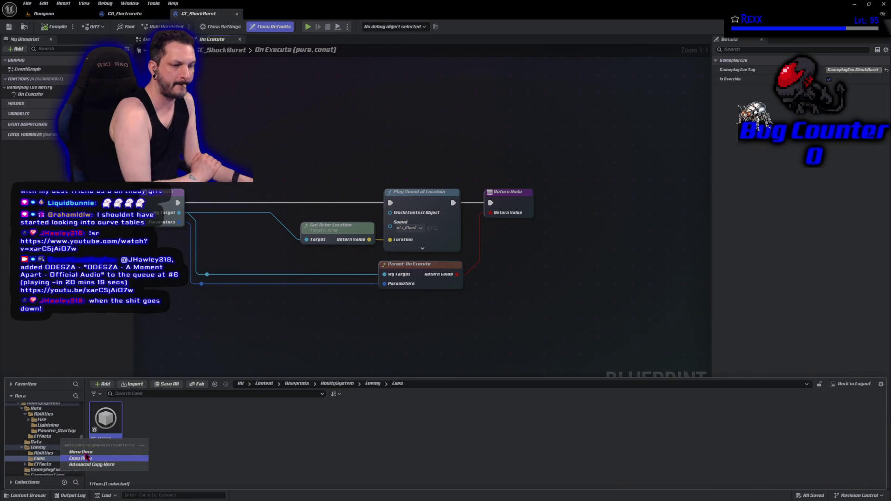
{"action": "left_click", "coordinate": [81, 452]}
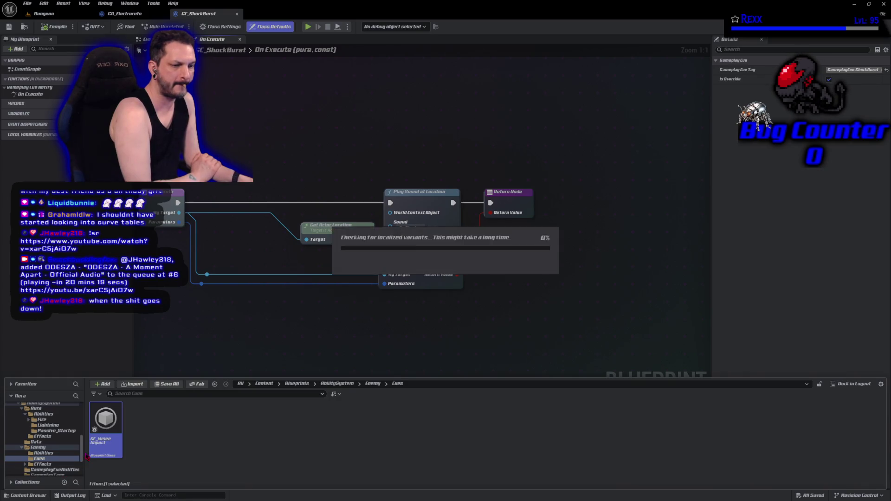
{"action": "left_click", "coordinate": [58, 470]}
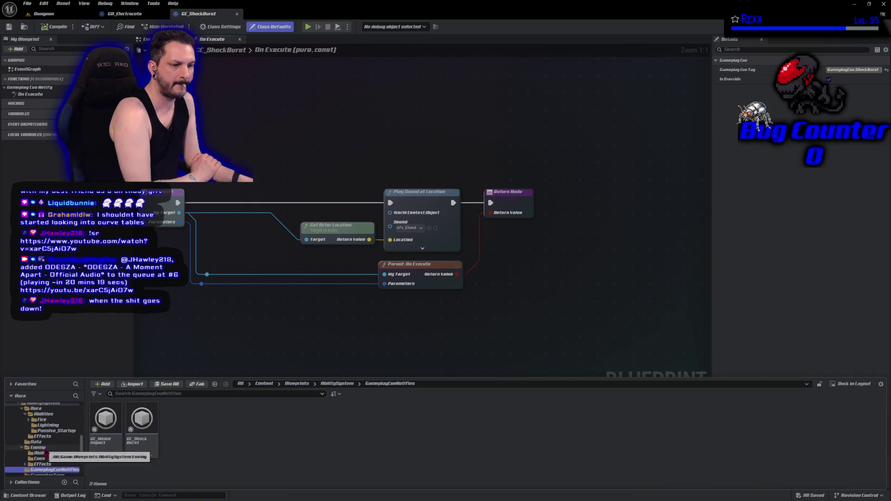
- Delete the now-empty Cues folder under Enemy
{"action": "left_click", "coordinate": [39, 447]}
{"action": "right_click", "coordinate": [41, 448]}
{"action": "left_click", "coordinate": [87, 324]}
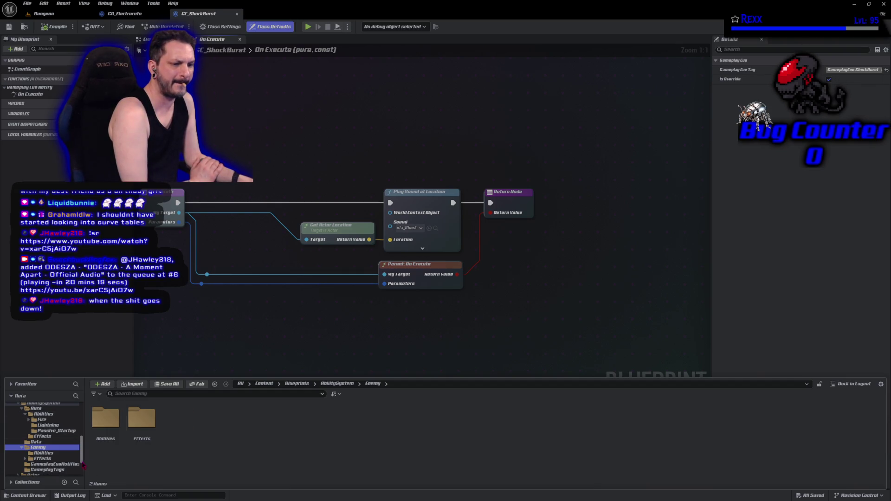
- Check GameplayCueNotifies holds GC_MeleeImpact and GC_ShockBurst, then hide the asset browser
{"action": "left_click", "coordinate": [57, 464]}
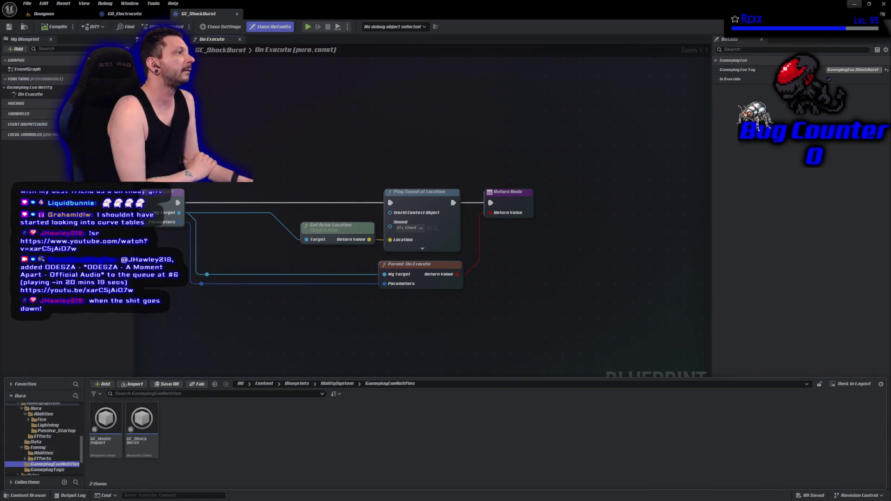
{"action": "key", "text": "F7"}
{"action": "key", "text": "alt+Tab"}
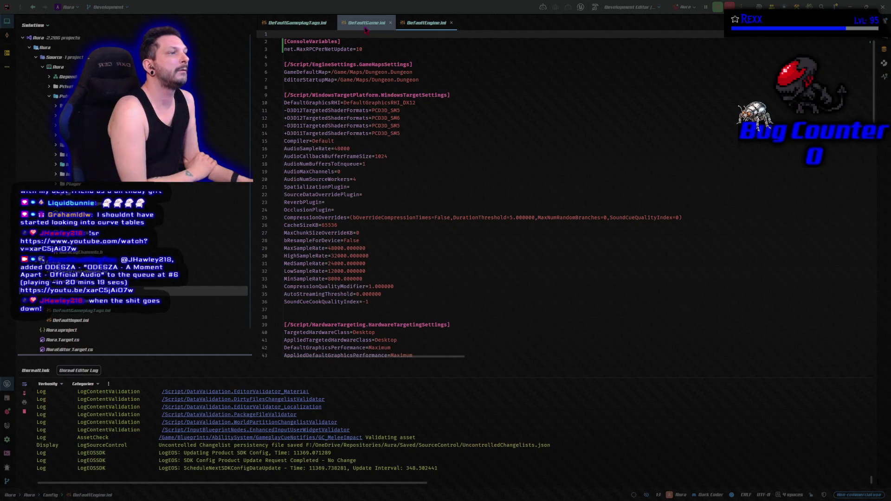
{"action": "left_click", "coordinate": [376, 51]}
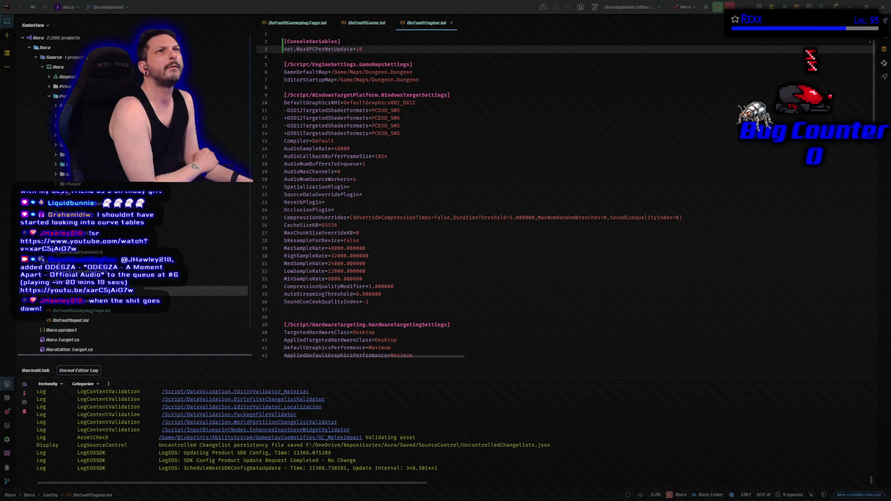
{"action": "key", "text": "alt+Tab"}
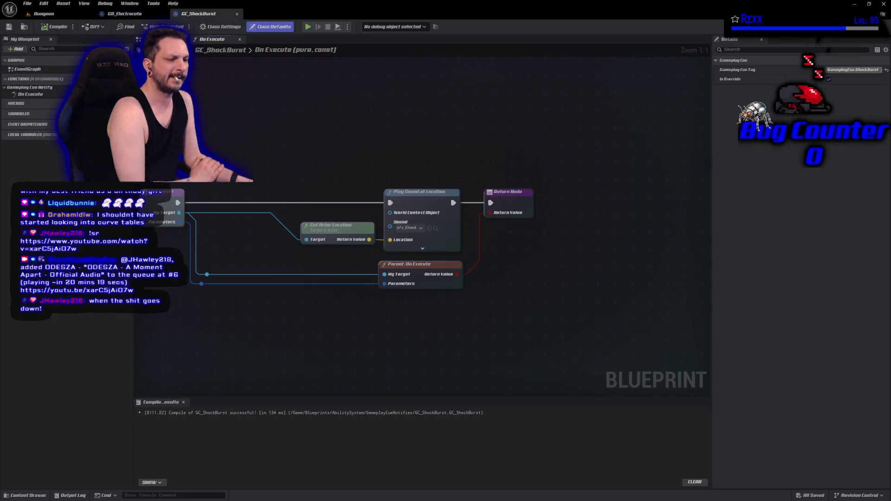
- Browse the Content Drawer through the Character folder and the AbilitySystem Aura Lightning abilities
{"action": "left_click", "coordinate": [28, 495]}
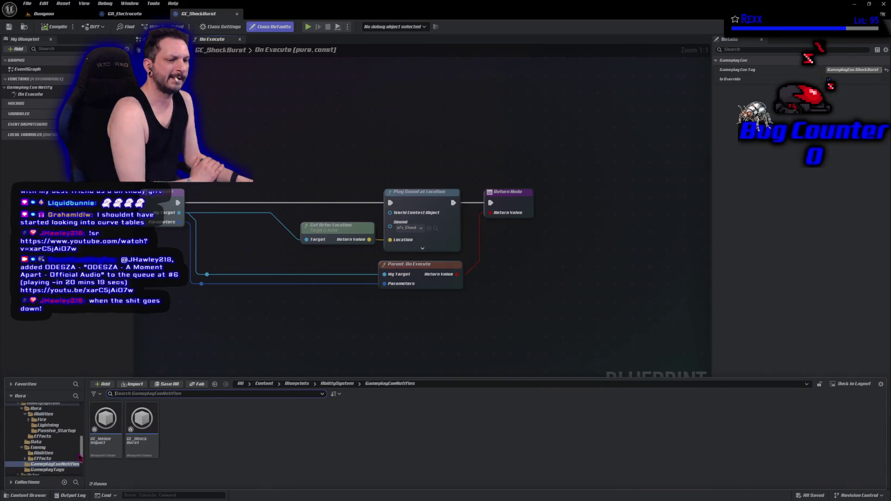
{"action": "scroll", "coordinate": [63, 452], "scroll_direction": "up", "scroll_amount": 1}
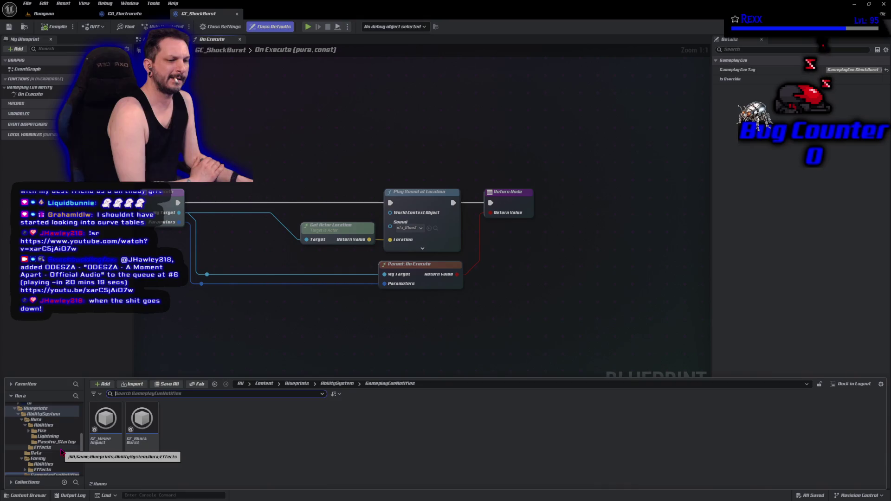
{"action": "scroll", "coordinate": [63, 453], "scroll_direction": "down", "scroll_amount": 1}
{"action": "scroll", "coordinate": [63, 452], "scroll_direction": "down", "scroll_amount": 1}
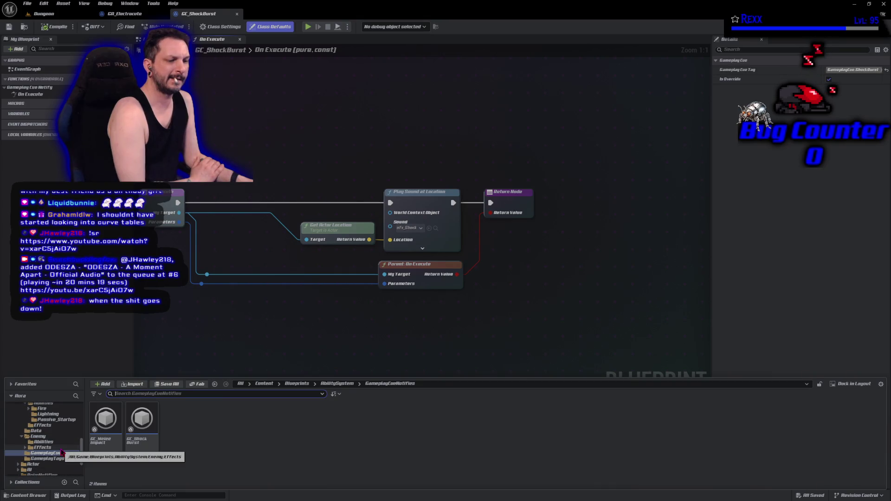
{"action": "scroll", "coordinate": [62, 453], "scroll_direction": "down", "scroll_amount": 2}
{"action": "left_click", "coordinate": [56, 459]}
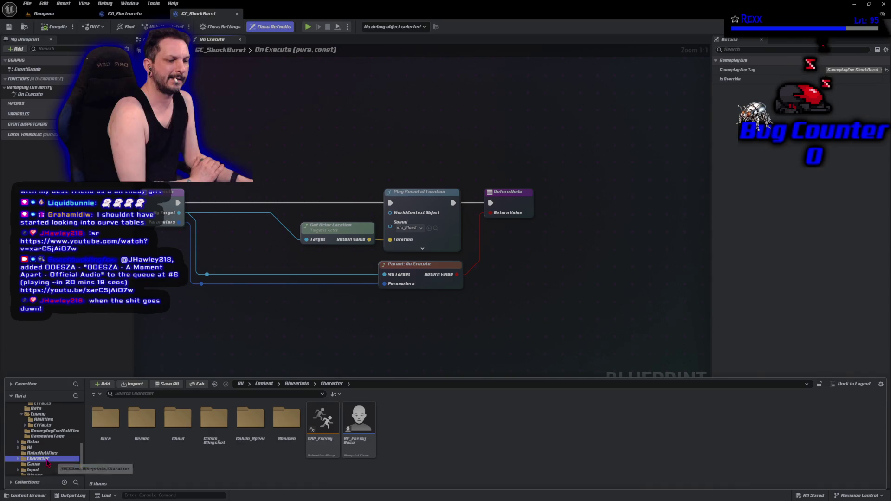
{"action": "left_click", "coordinate": [108, 442]}
{"action": "double_click", "coordinate": [108, 442]}
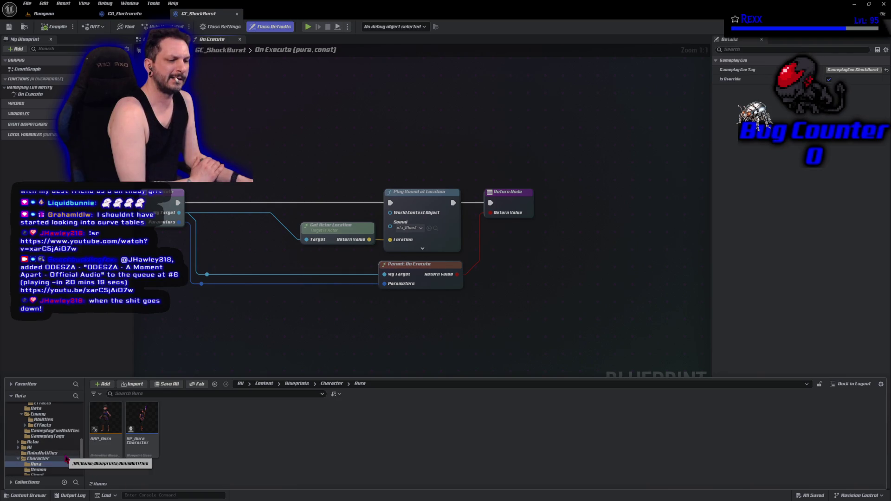
{"action": "scroll", "coordinate": [66, 460], "scroll_direction": "up", "scroll_amount": 3}
{"action": "left_click", "coordinate": [36, 419]}
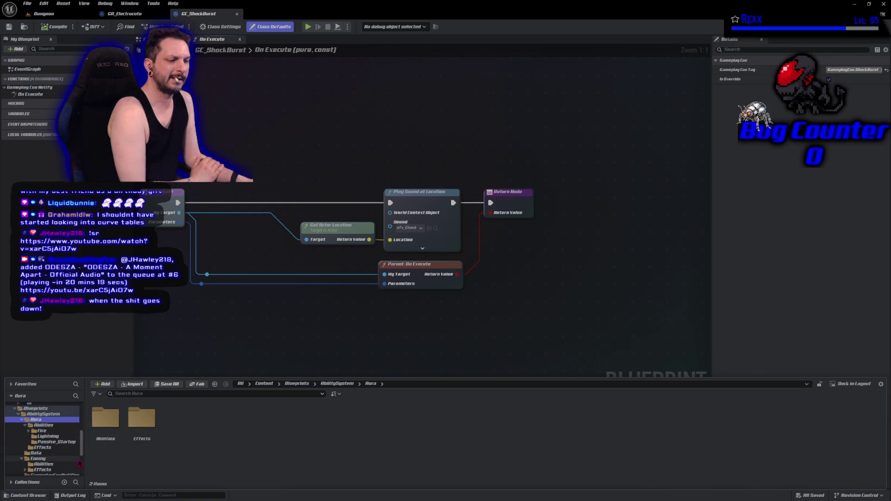
{"action": "double_click", "coordinate": [106, 420]}
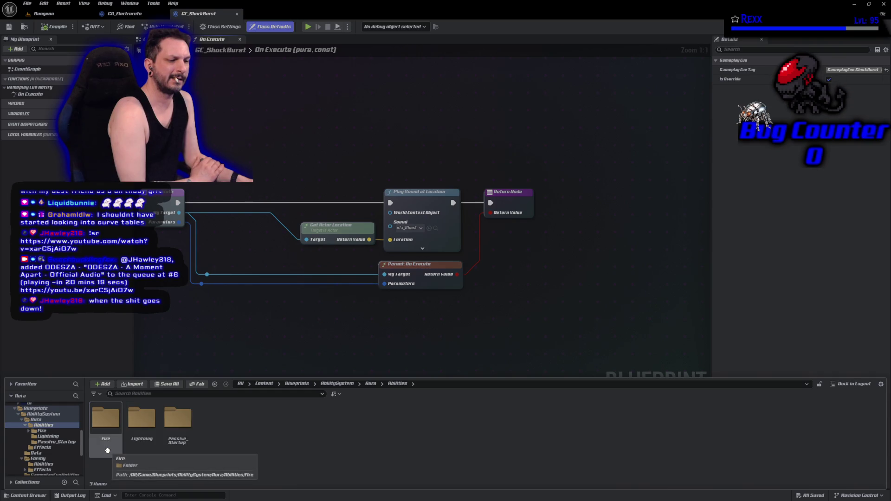
{"action": "double_click", "coordinate": [142, 419]}
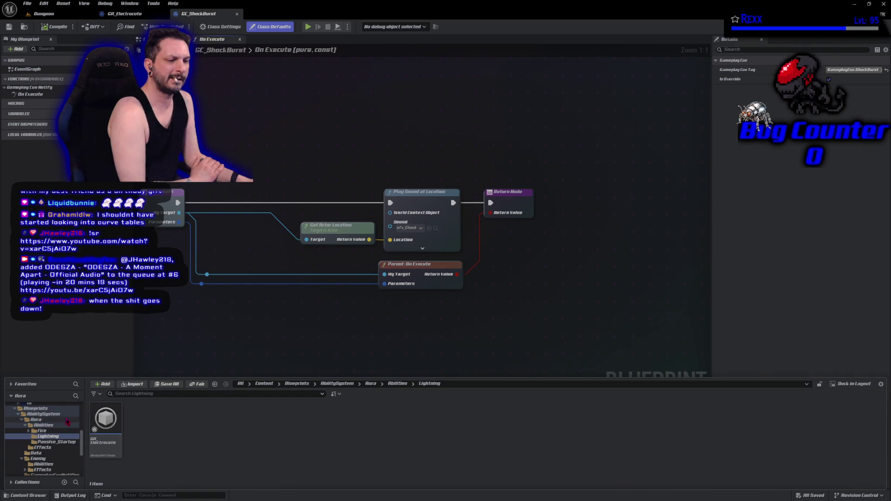
- Open AM_Cast_Electrocute from Assets > Characters > Aura > Animations > Abilities
{"action": "scroll", "coordinate": [60, 425], "scroll_direction": "down", "scroll_amount": 10}
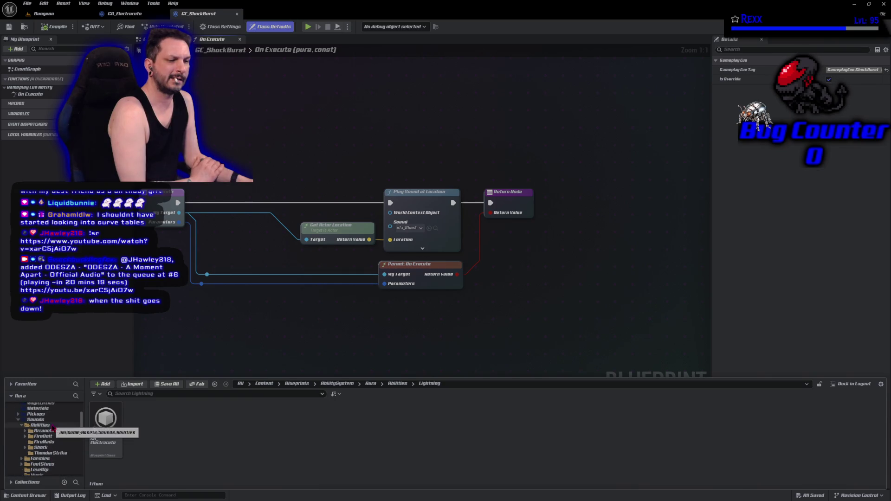
{"action": "scroll", "coordinate": [52, 427], "scroll_direction": "up", "scroll_amount": 3}
{"action": "left_click", "coordinate": [40, 419]}
{"action": "left_click", "coordinate": [103, 442]}
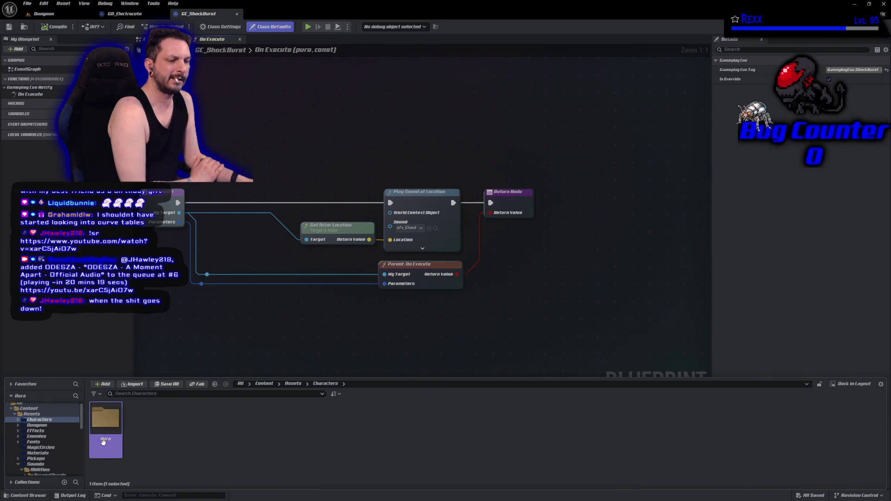
{"action": "double_click", "coordinate": [103, 441]}
{"action": "double_click", "coordinate": [105, 441]}
{"action": "double_click", "coordinate": [106, 441]}
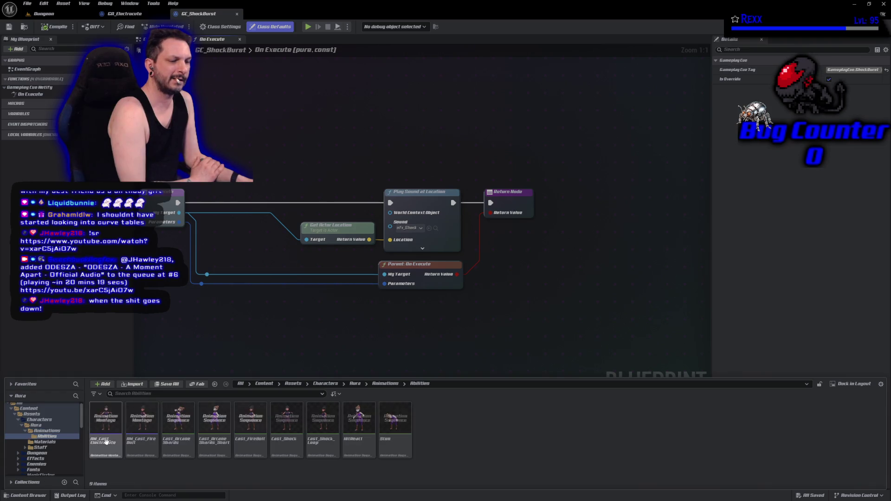
{"action": "left_click", "coordinate": [100, 446]}
{"action": "double_click", "coordinate": [101, 445]}
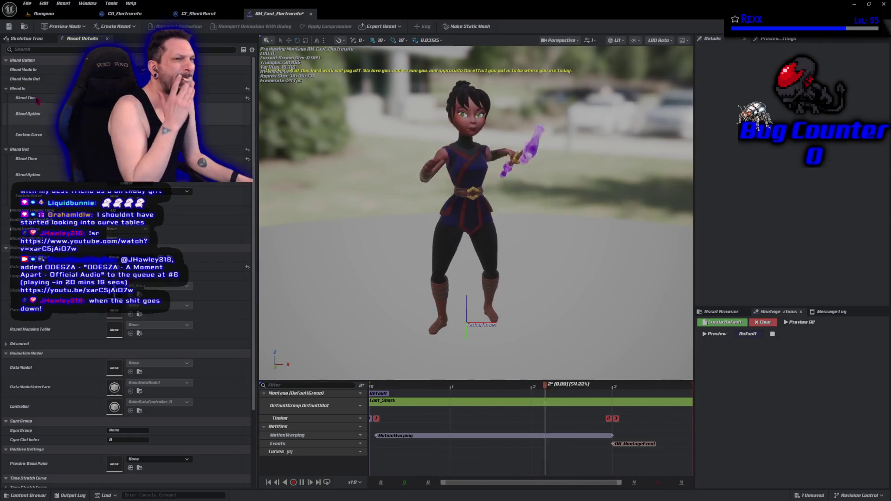
- Save the AM_Cast_Electrocute montage and return to the Dungeon level tab
{"action": "key", "text": "ctrl+s"}
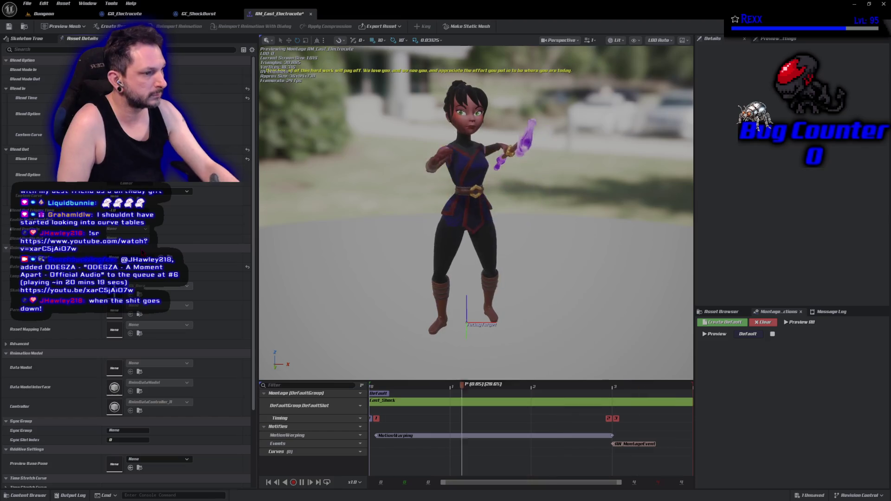
{"action": "key", "text": "ctrl+s"}
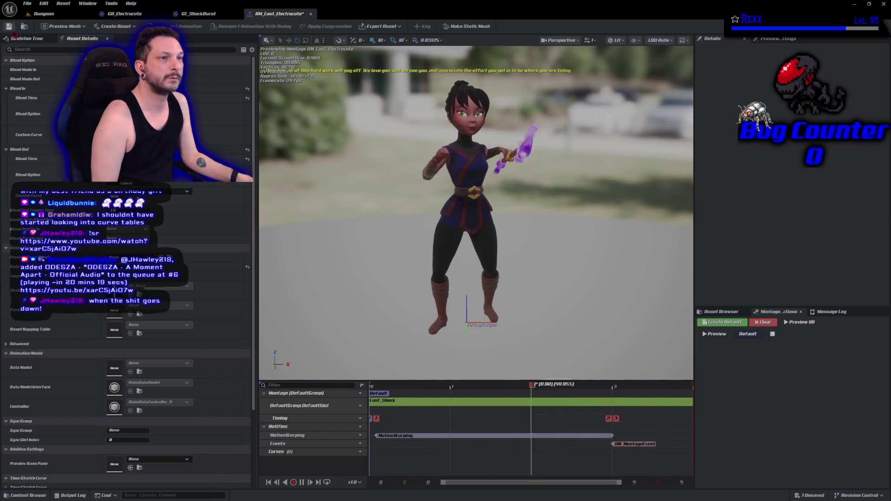
{"action": "left_click", "coordinate": [37, 14]}
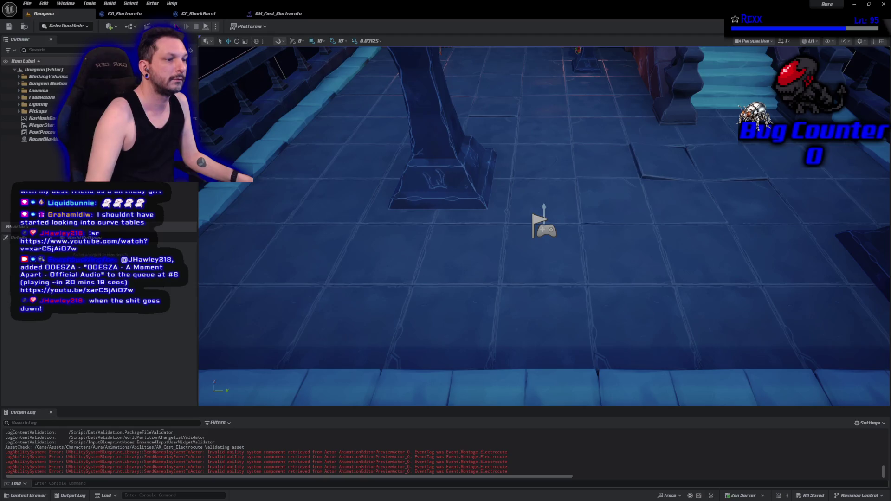
- Play-test the Dungeon level, then stop it and return to the montage editor
{"action": "key", "text": "alt+p"}
{"action": "left_click", "coordinate": [607, 220]}
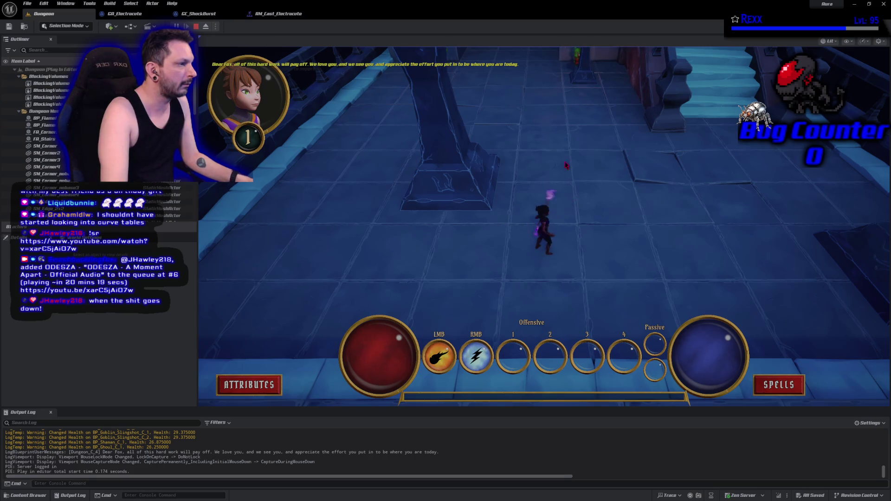
{"action": "left_click", "coordinate": [551, 186]}
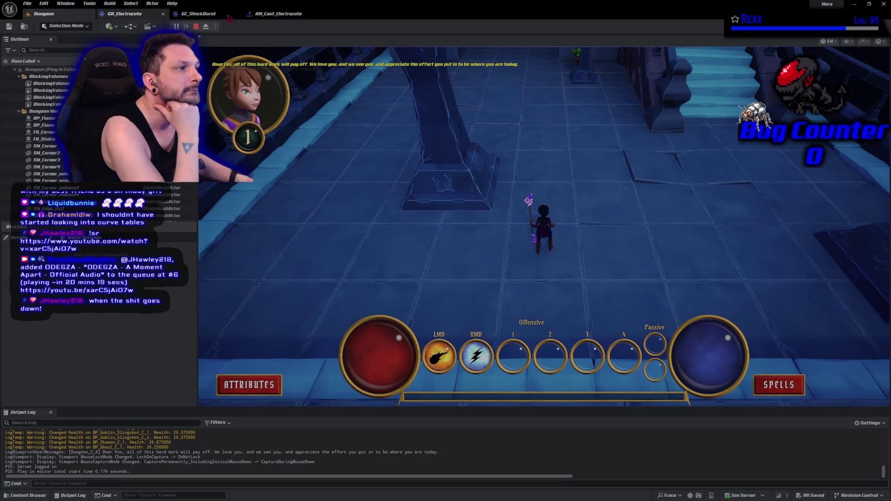
{"action": "left_click", "coordinate": [258, 16]}
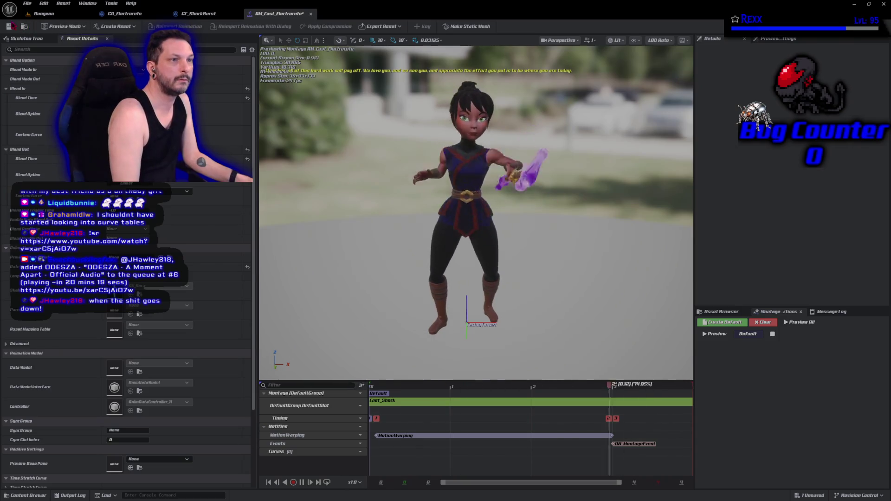
{"action": "left_click", "coordinate": [44, 14]}
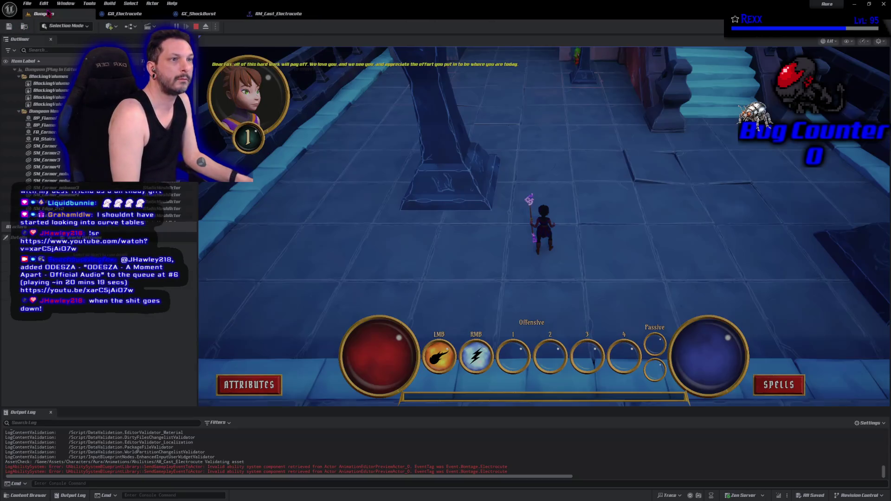
{"action": "left_click", "coordinate": [196, 26]}
{"action": "left_click", "coordinate": [279, 14]}
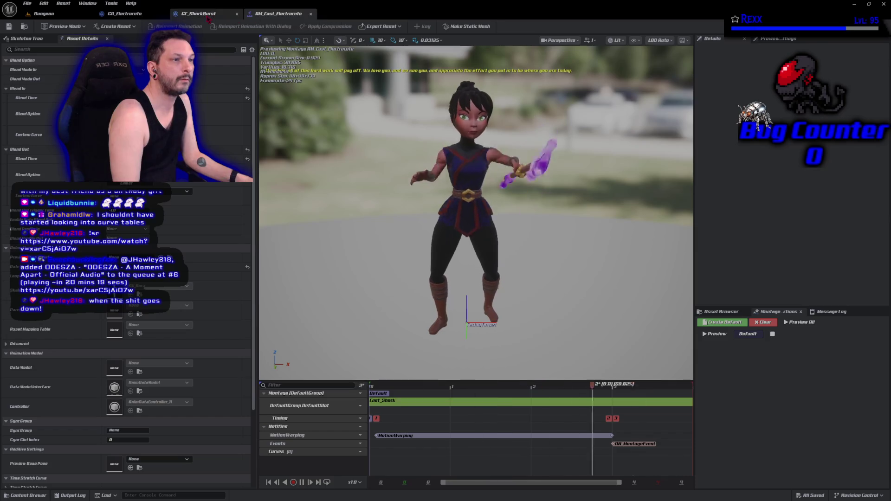
- Run another play session, stop it, and save AM_Cast_Electrocute
{"action": "left_click", "coordinate": [45, 14]}
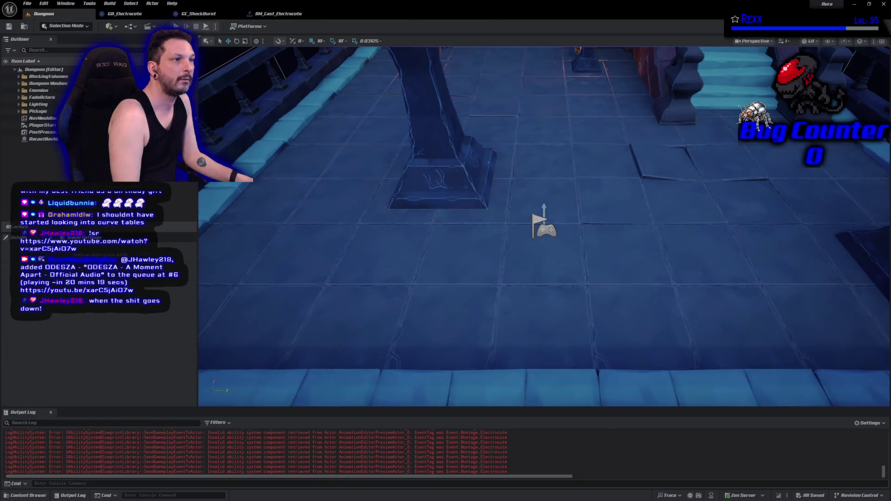
{"action": "left_click", "coordinate": [205, 26]}
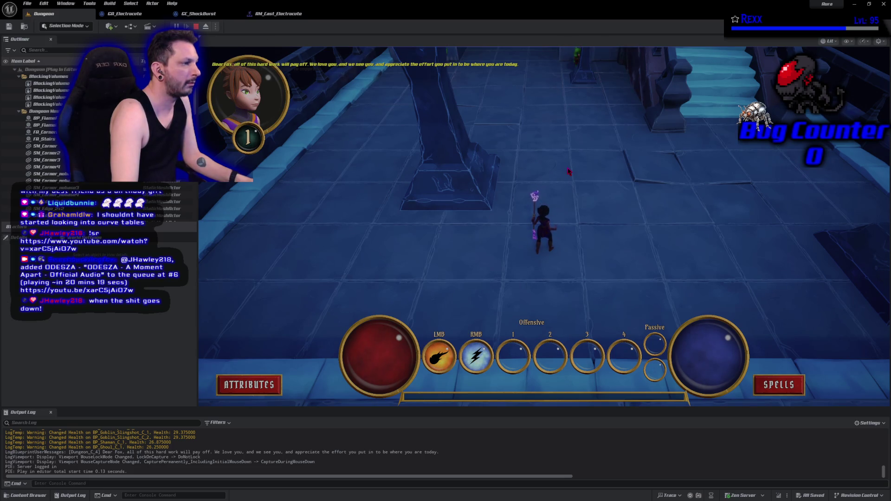
{"action": "key", "text": "shift+F1"}
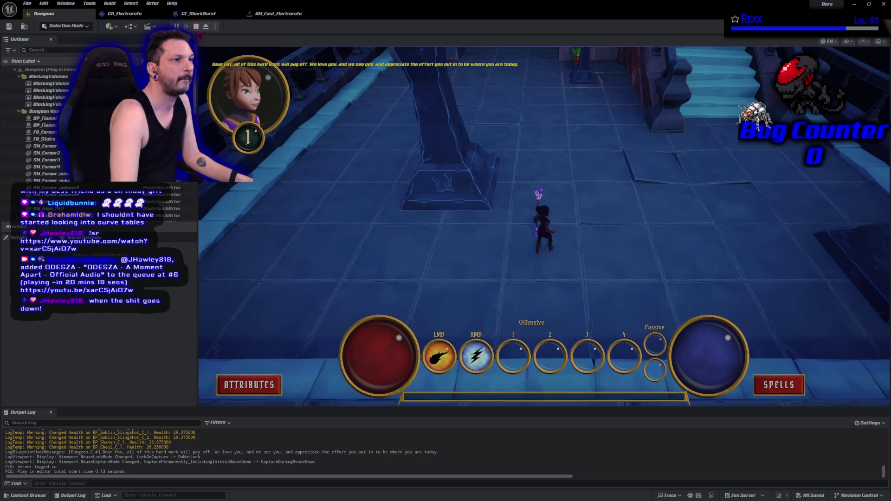
{"action": "left_click", "coordinate": [195, 27]}
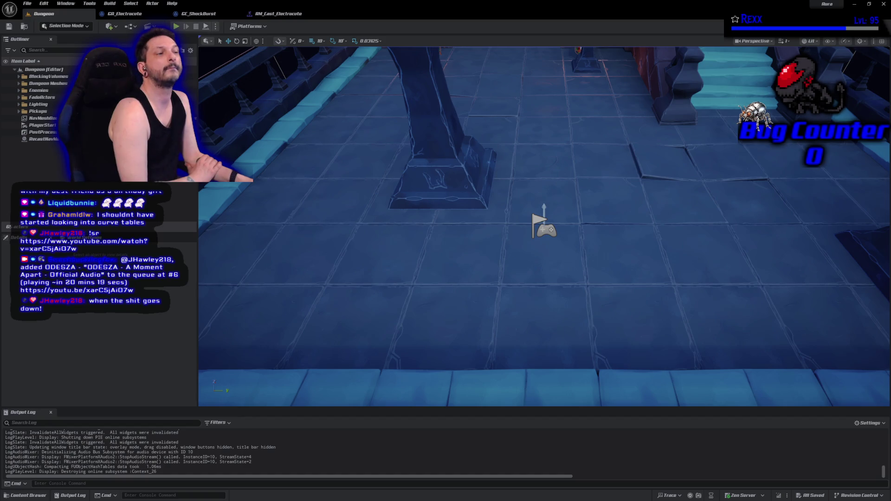
{"action": "left_click", "coordinate": [278, 13]}
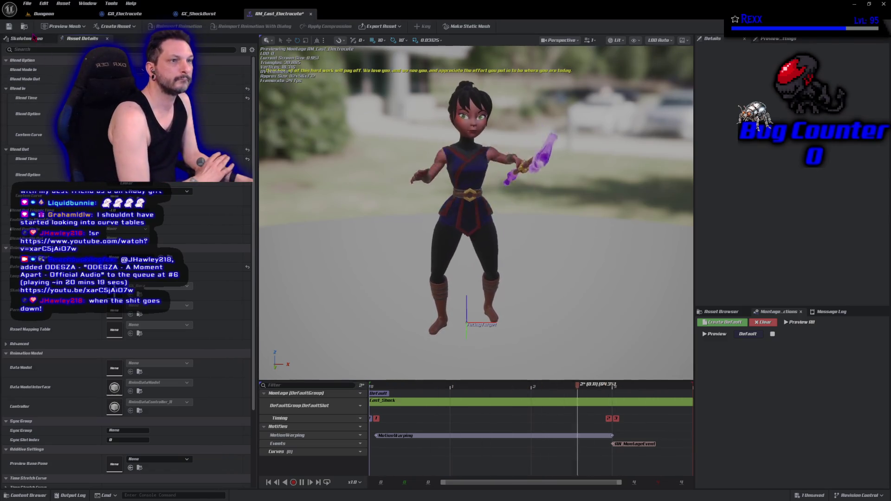
{"action": "left_click", "coordinate": [10, 27]}
- Test casting the electrocute spell twice, save the montage, and switch to GitHub Desktop
{"action": "left_click", "coordinate": [44, 14]}
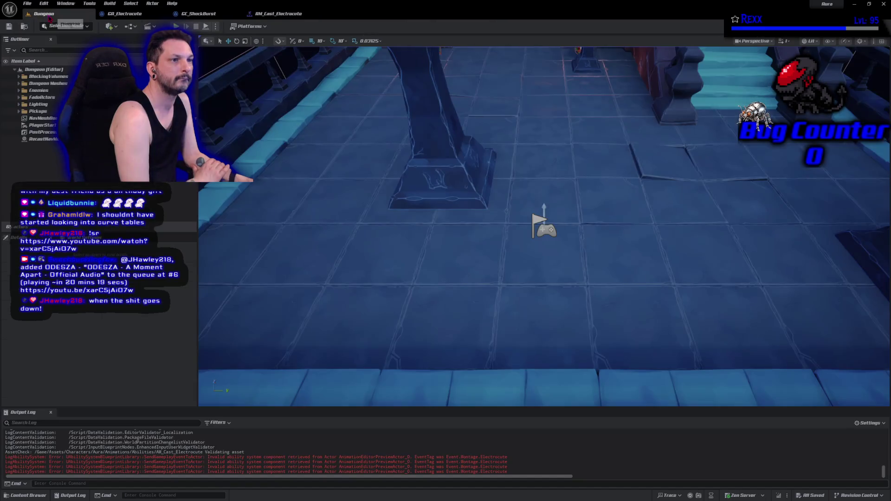
{"action": "key", "text": "alt+p"}
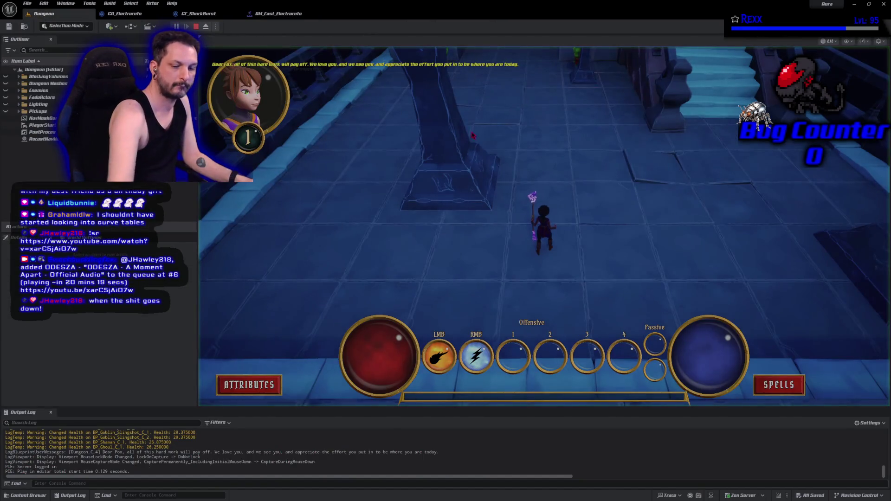
{"action": "left_click", "coordinate": [603, 211]}
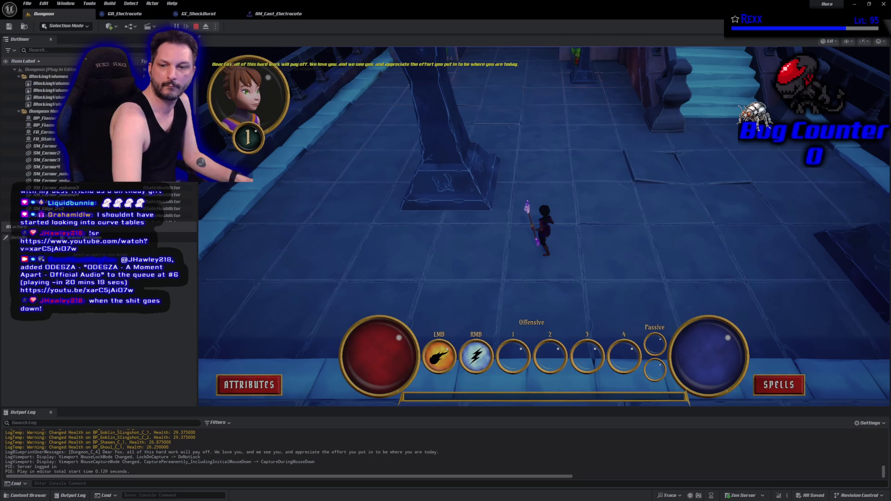
{"action": "left_click", "coordinate": [464, 229]}
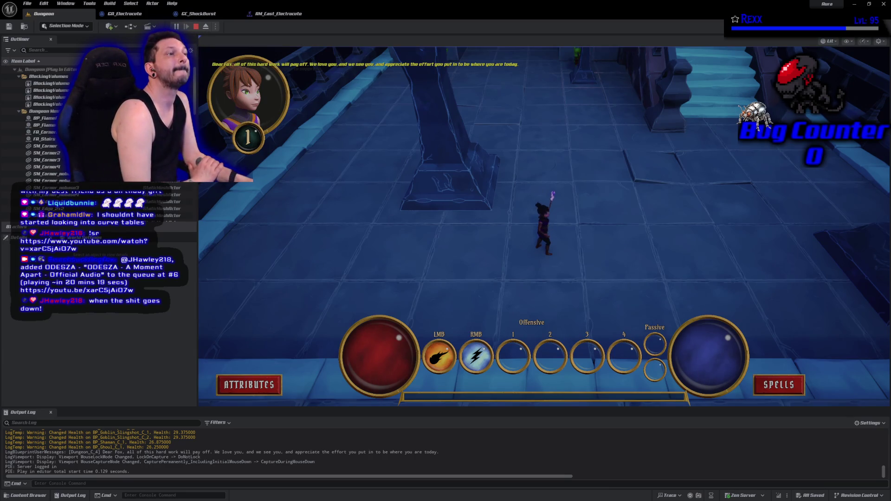
{"action": "key", "text": "Escape"}
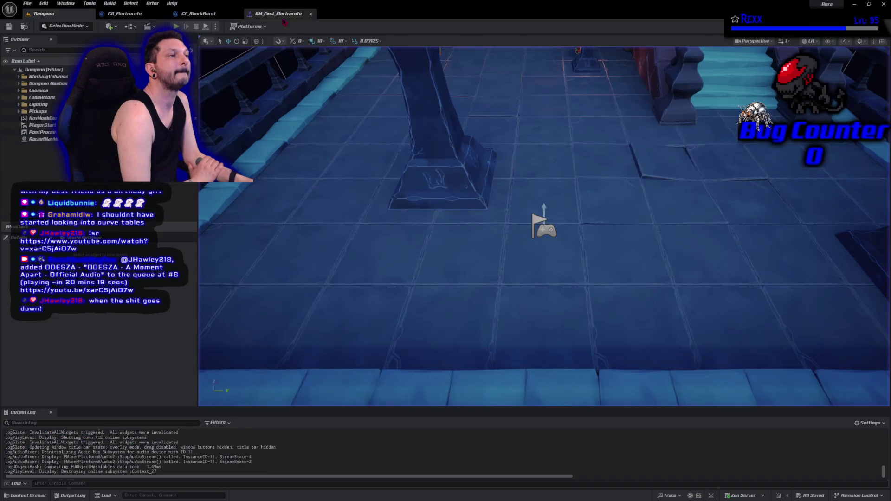
{"action": "left_click", "coordinate": [278, 14]}
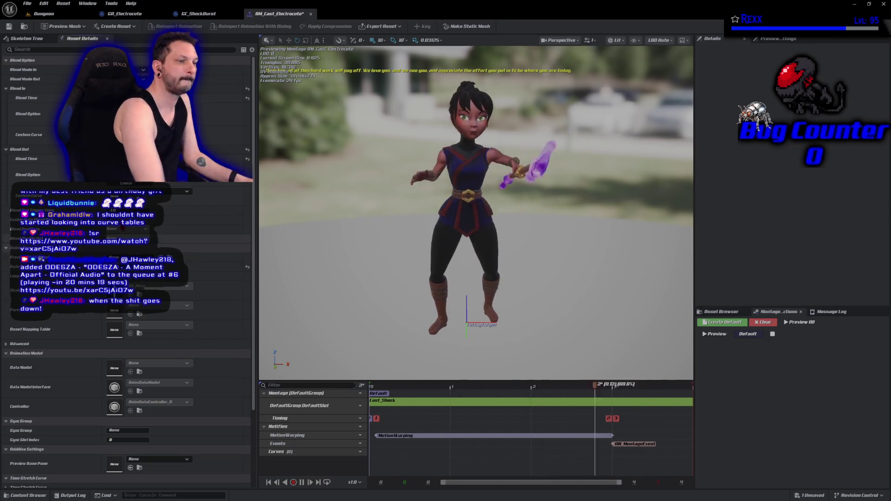
{"action": "left_click", "coordinate": [9, 27]}
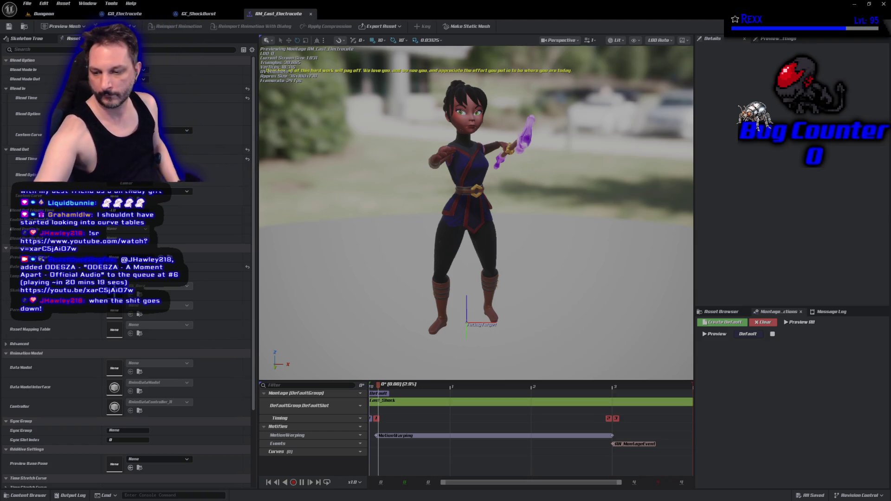
{"action": "key", "text": "alt+Tab"}
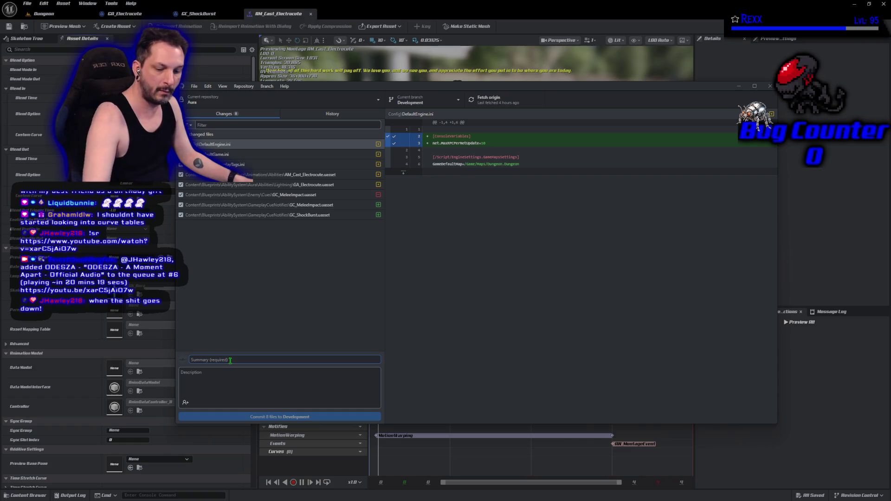
- Commit the 8 files as 'GameplayCue Notify Paths', push to origin, and close GitHub Desktop and Unreal
{"action": "type", "text": "GameplayCue Notify Paths"}
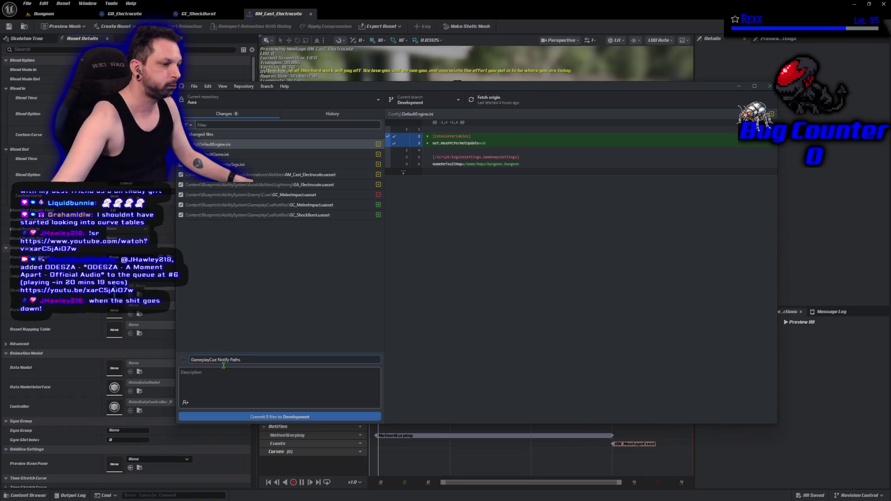
{"action": "left_click", "coordinate": [255, 418]}
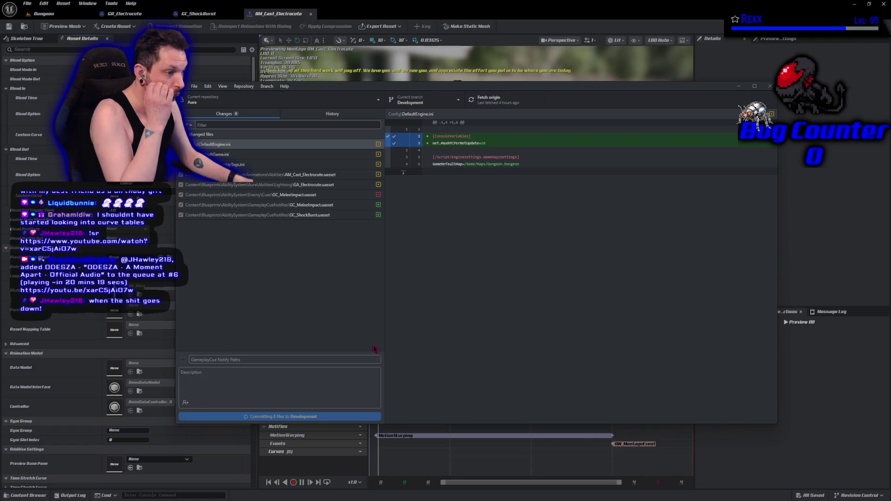
{"action": "left_click", "coordinate": [663, 180]}
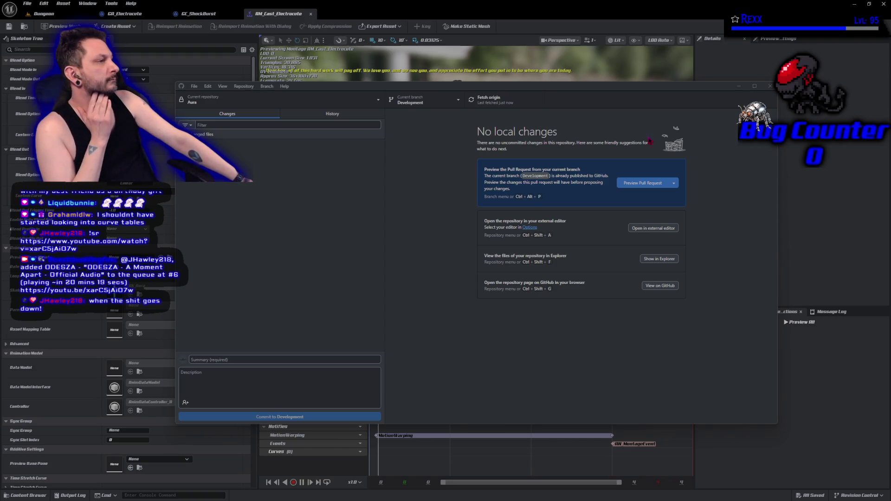
{"action": "left_click", "coordinate": [770, 86]}
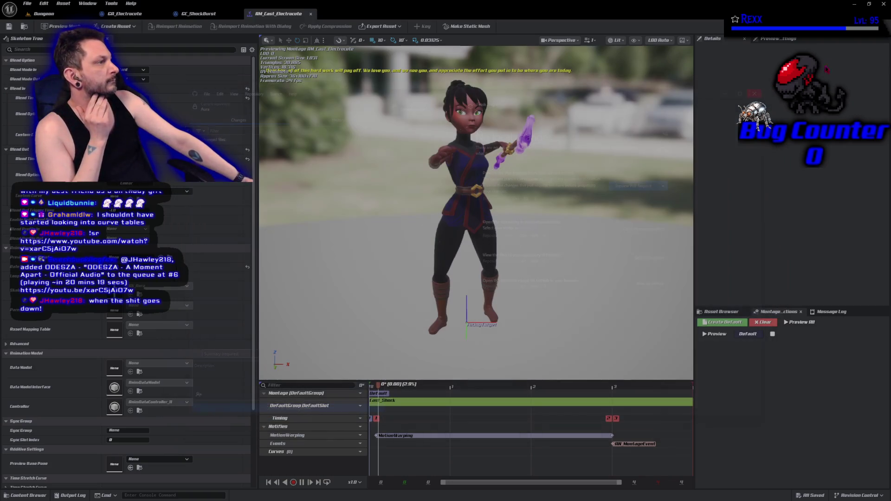
{"action": "left_click", "coordinate": [881, 6]}
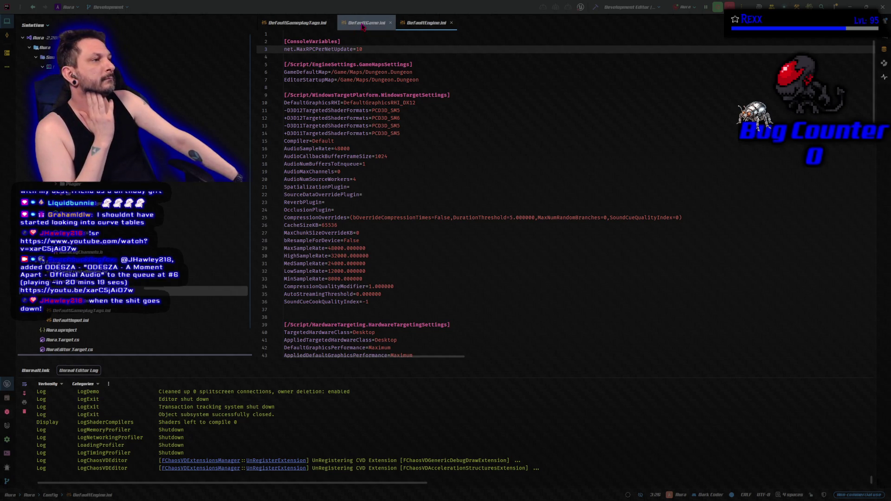
- Close DefaultGame.ini and DefaultEngine.ini, then open AuraCharacterBase.h and AuraCharacterBase.cpp
{"action": "middle_click", "coordinate": [362, 26]}
{"action": "middle_click", "coordinate": [362, 26]}
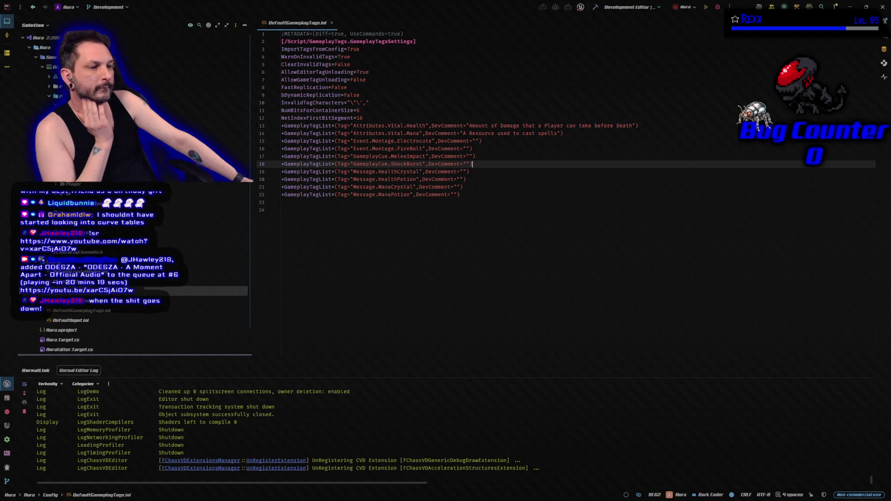
{"action": "left_click", "coordinate": [37, 300]}
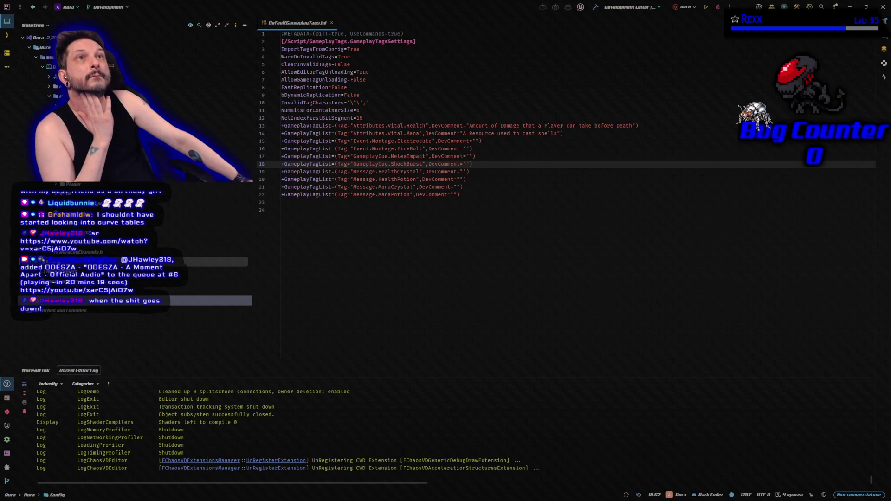
{"action": "key", "text": "Down"}
{"action": "key", "text": "Down"}
{"action": "key", "text": "ctrl+minus"}
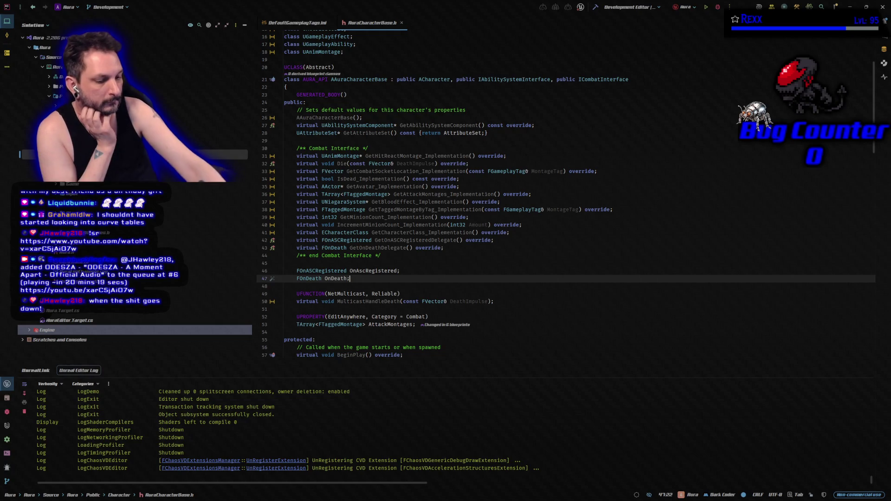
{"action": "key", "text": "ctrl+alt+Home"}
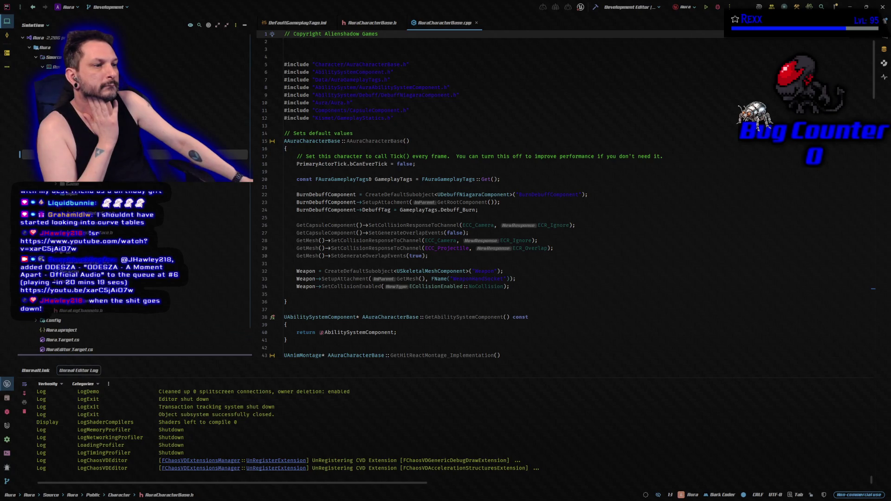
- Open CombatInterface.h and merge all tabs, including DefaultGameplayTags.ini, into one editor pane
{"action": "double_click", "coordinate": [116, 213]}
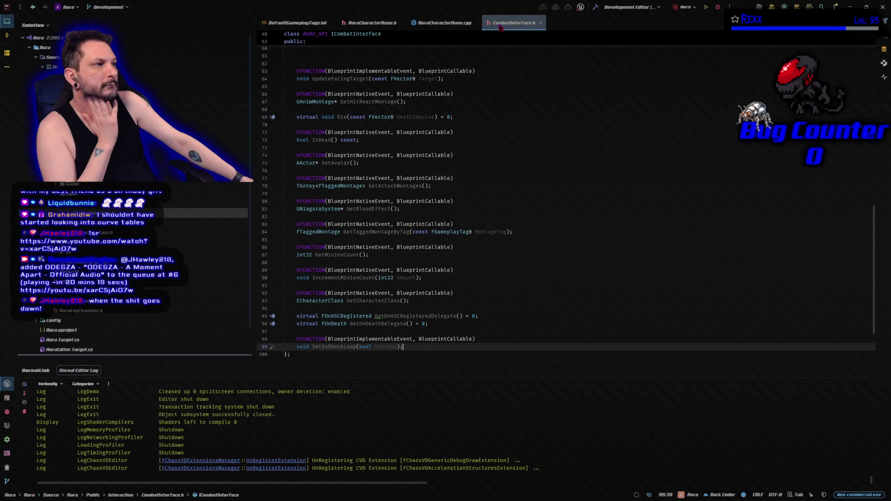
{"action": "left_click_drag", "start_coordinate": [482, 27], "coordinate": [364, 25]}
{"action": "left_click_drag", "start_coordinate": [297, 23], "coordinate": [554, 28]}
{"action": "mouse_move", "coordinate": [302, 25]}
{"action": "left_mouse_down"}
{"action": "mouse_move", "coordinate": [464, 141]}
{"action": "mouse_move", "coordinate": [483, 183]}
{"action": "mouse_move", "coordinate": [508, 193]}
{"action": "left_mouse_up"}
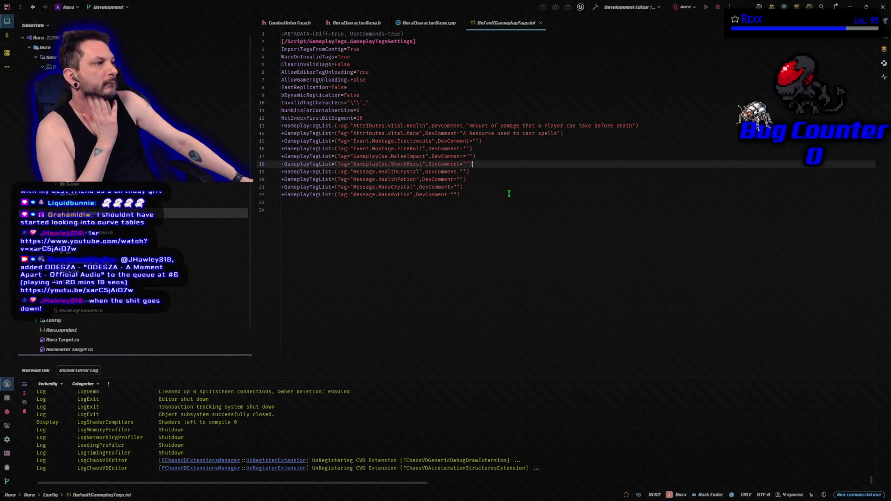
{"action": "left_click", "coordinate": [290, 23]}
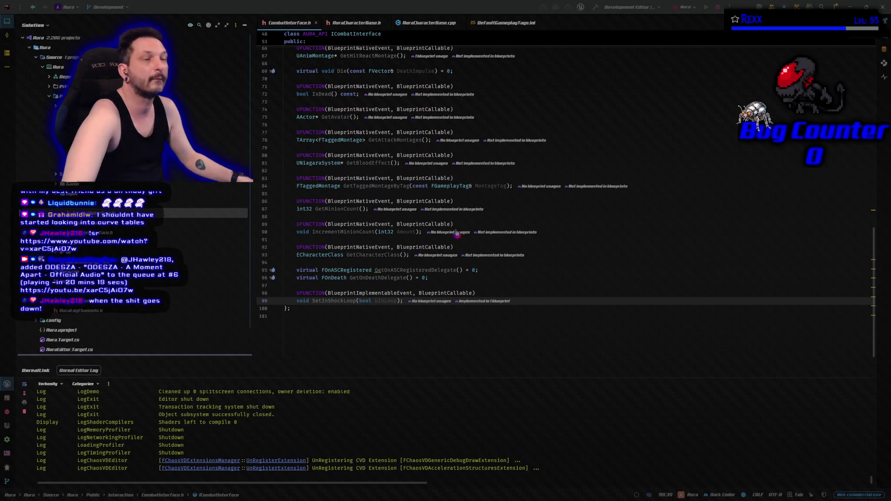
- Add a BlueprintNativeEvent GetWeapon() returning USkeletalMeshComponent* after SetInShockLoop in CombatInterface.h
{"action": "left_click", "coordinate": [536, 305]}
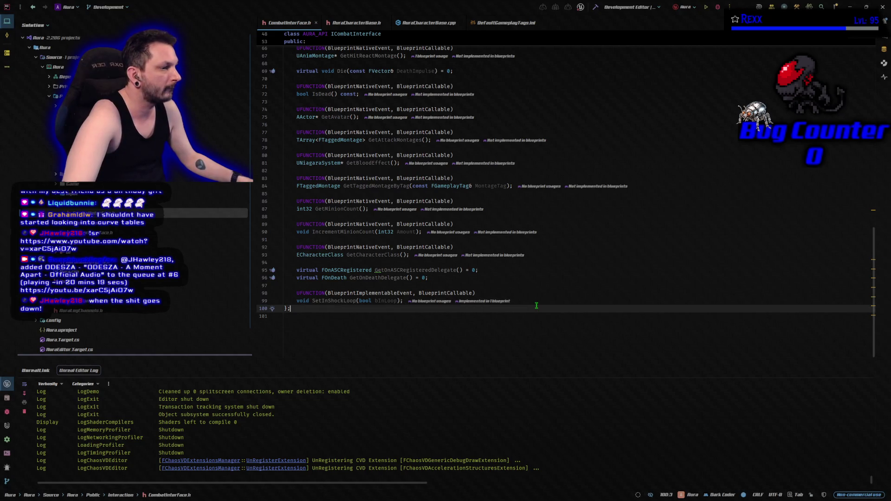
{"action": "key", "text": "Return"}
{"action": "key", "text": "Return"}
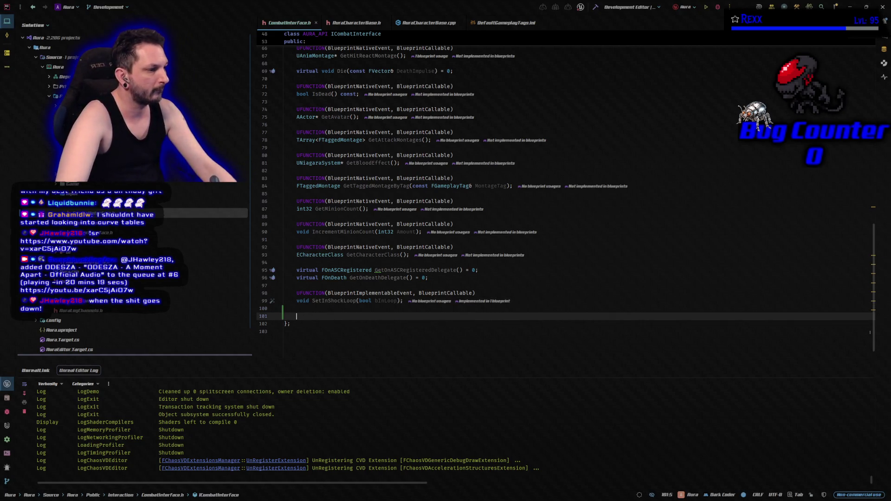
{"action": "key", "text": "Return"}
{"action": "key", "text": "Up"}
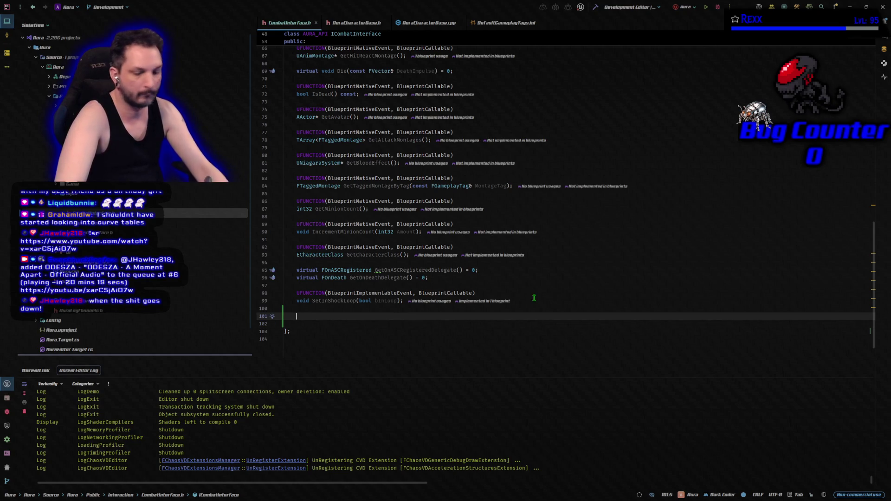
{"action": "type", "text": "UFUNCTION(BlueprintNativeEvent, BlueprintCallable) \tUSkeletalMeshComponent* GetWeapon();"}
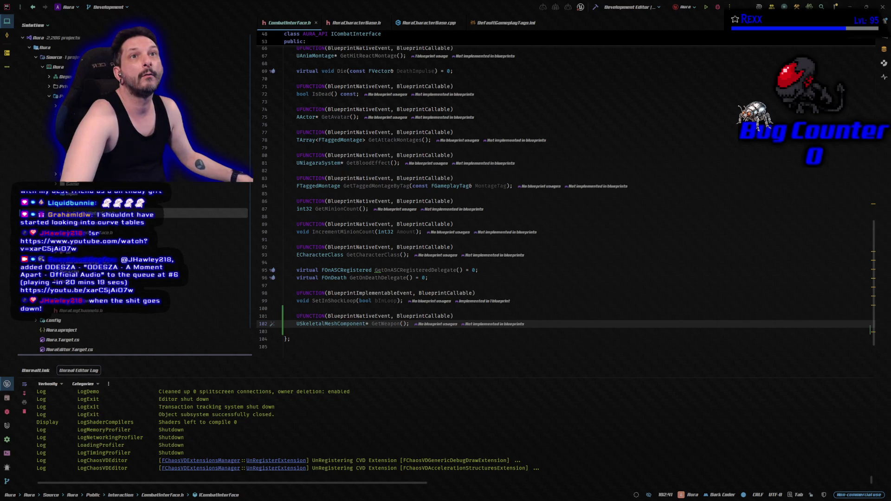
{"action": "left_click", "coordinate": [353, 23]}
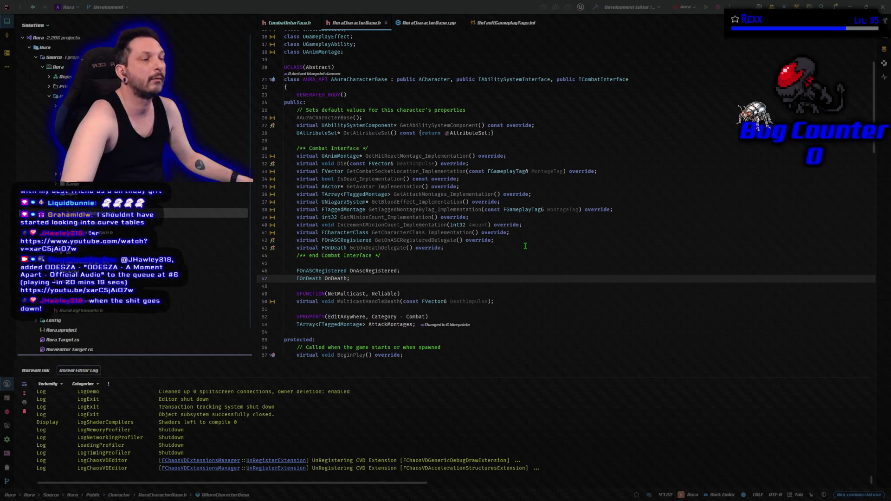
- Declare the GetWeapon_Implementation override after GetOnDeathDelegate in AuraCharacterBase.h
{"action": "scroll", "coordinate": [525, 246], "scroll_direction": "down", "scroll_amount": 5}
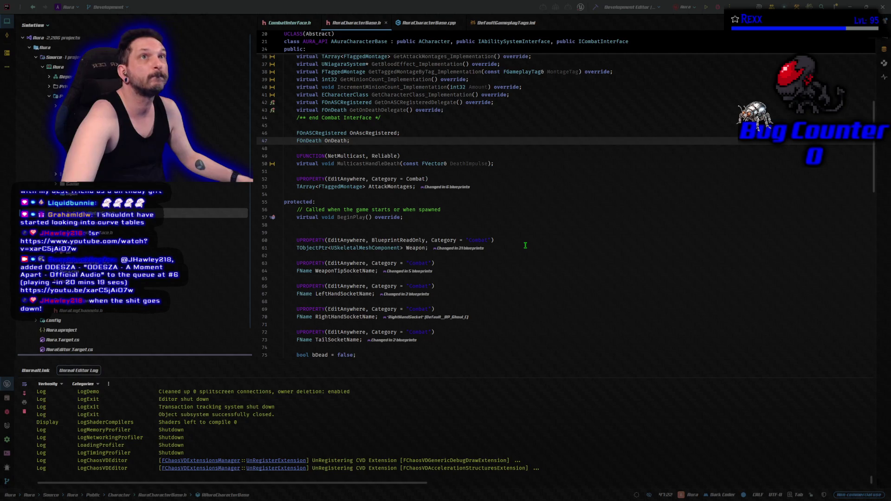
{"action": "scroll", "coordinate": [525, 245], "scroll_direction": "down", "scroll_amount": 5}
{"action": "scroll", "coordinate": [525, 246], "scroll_direction": "down", "scroll_amount": 13}
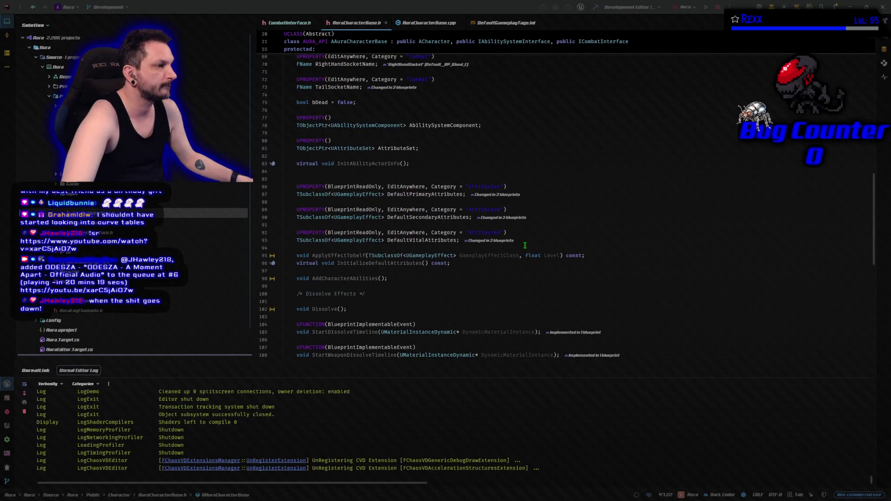
{"action": "scroll", "coordinate": [524, 245], "scroll_direction": "down", "scroll_amount": 5}
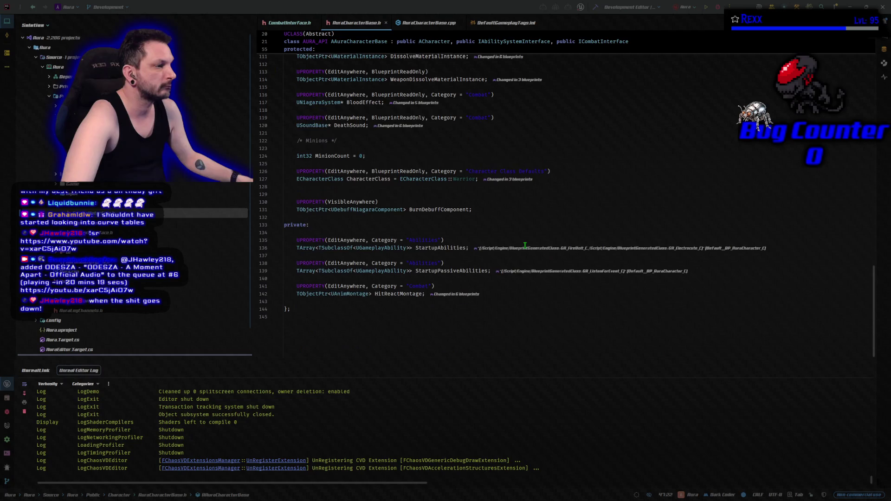
{"action": "scroll", "coordinate": [524, 245], "scroll_direction": "up", "scroll_amount": 15}
{"action": "scroll", "coordinate": [525, 245], "scroll_direction": "up", "scroll_amount": 18}
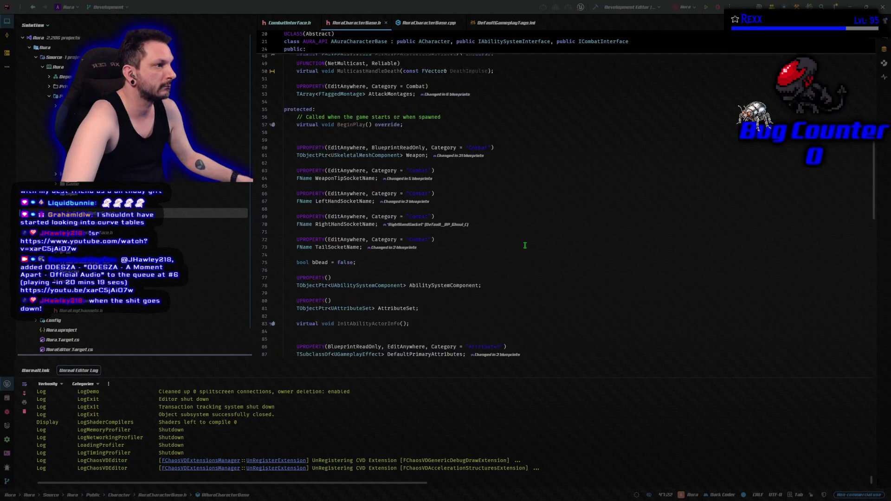
{"action": "scroll", "coordinate": [525, 245], "scroll_direction": "down", "scroll_amount": 6}
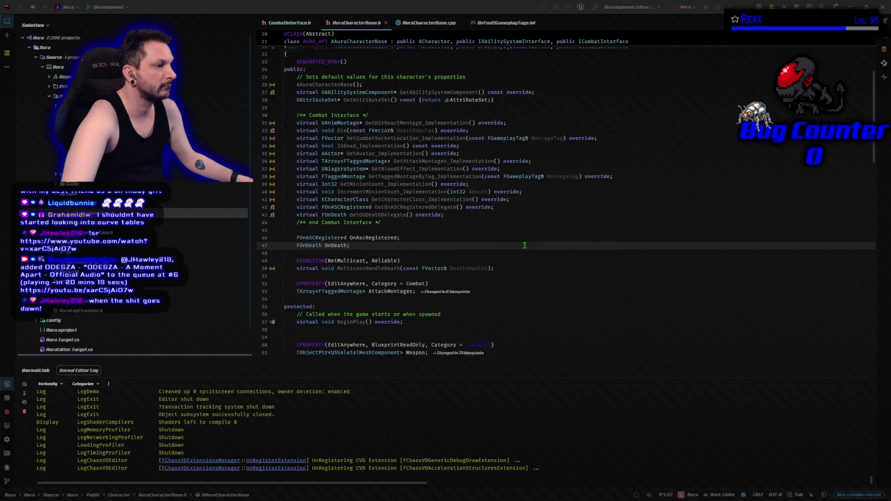
{"action": "left_click", "coordinate": [484, 201]}
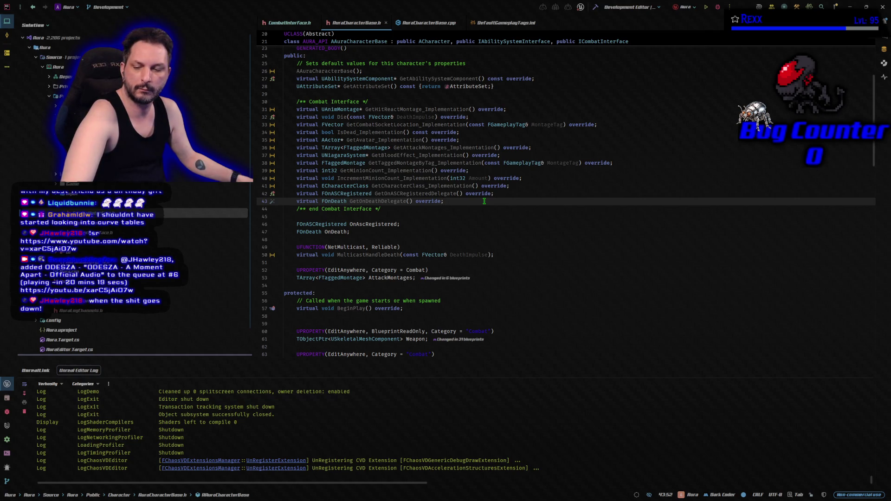
{"action": "key", "text": "Return"}
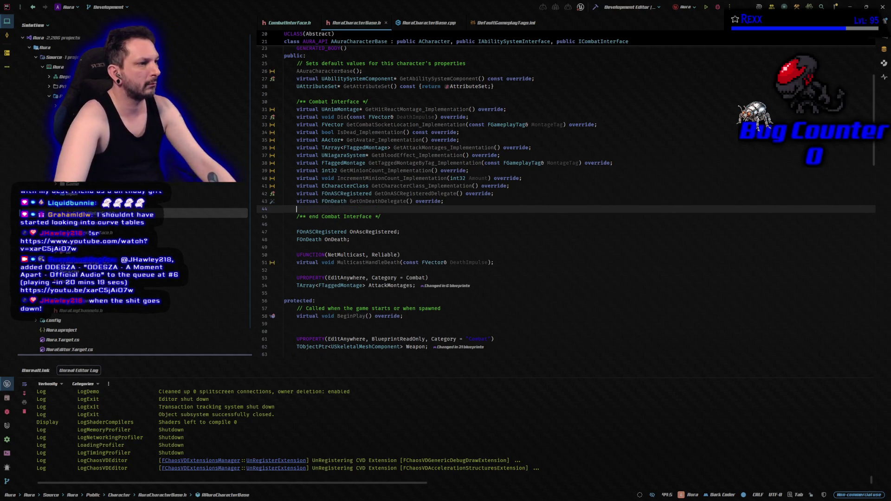
{"action": "type", "text": "GetWea"}
{"action": "key", "text": "Return"}
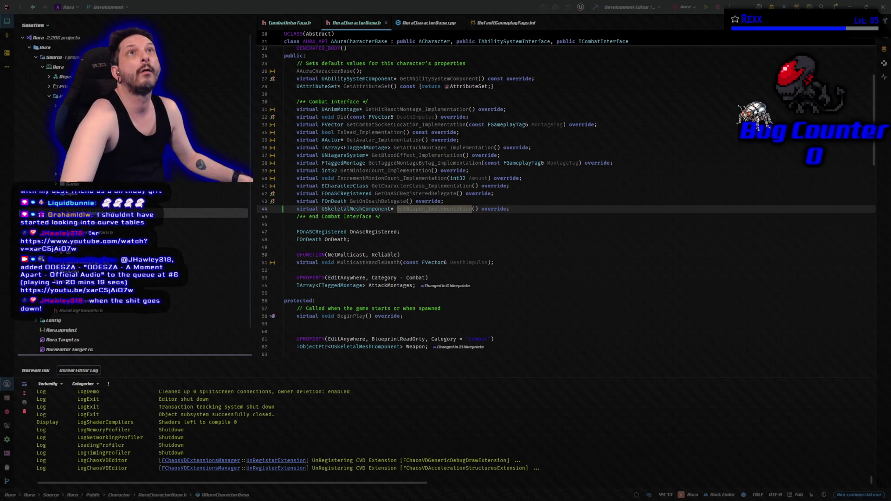
- Define GetWeapon_Implementation in AuraCharacterBase.cpp returning Weapon, then view DefaultGameplayTags.ini
{"action": "left_click", "coordinate": [429, 24]}
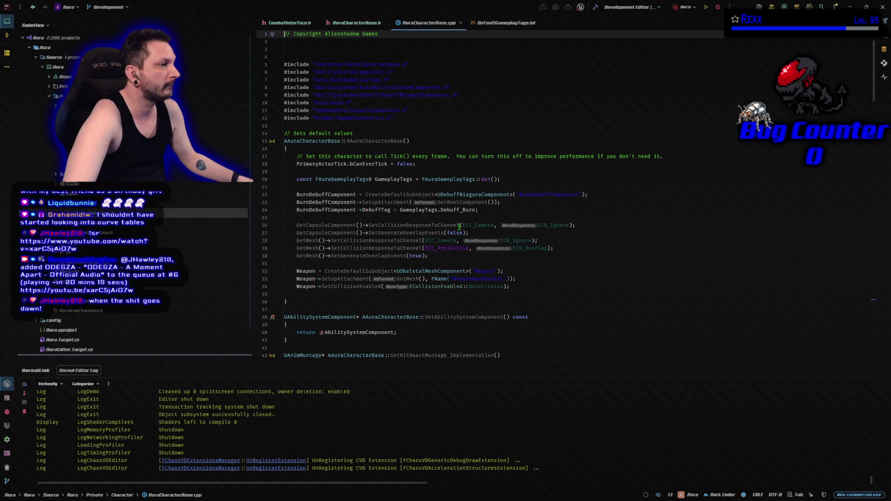
{"action": "scroll", "coordinate": [614, 280], "scroll_direction": "down", "scroll_amount": 2}
{"action": "scroll", "coordinate": [614, 281], "scroll_direction": "down", "scroll_amount": 10}
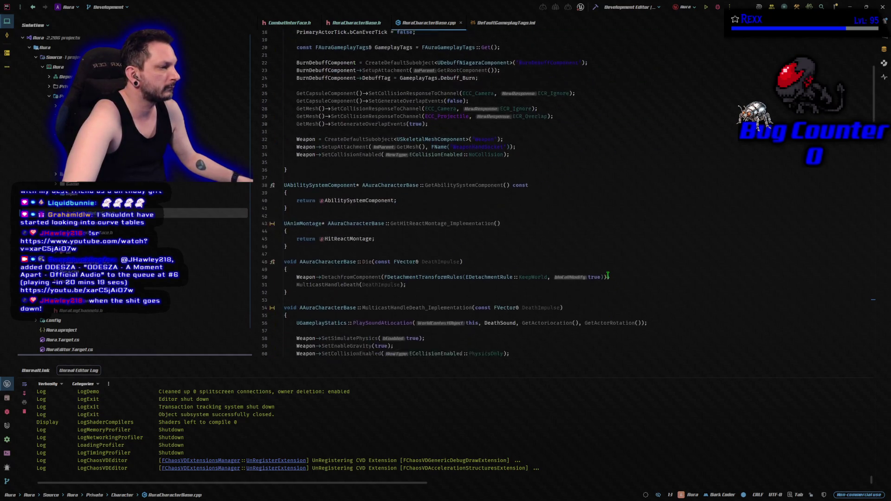
{"action": "scroll", "coordinate": [600, 272], "scroll_direction": "down", "scroll_amount": 8}
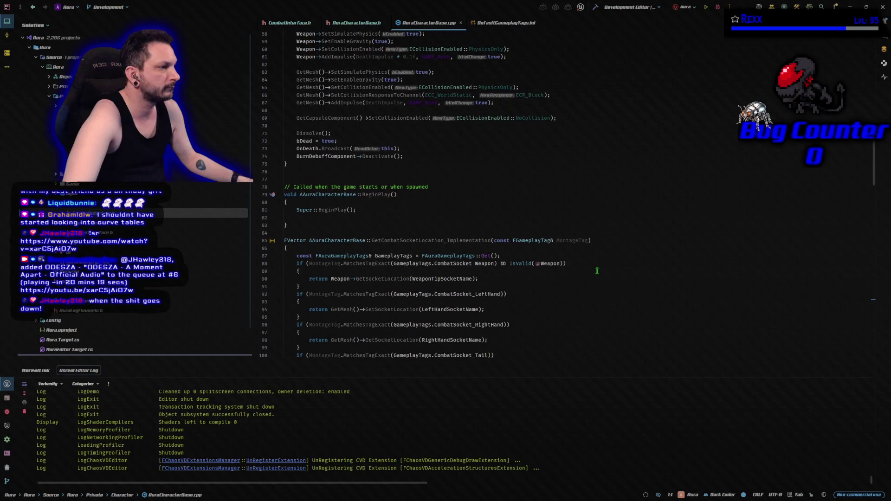
{"action": "scroll", "coordinate": [586, 266], "scroll_direction": "down", "scroll_amount": 10}
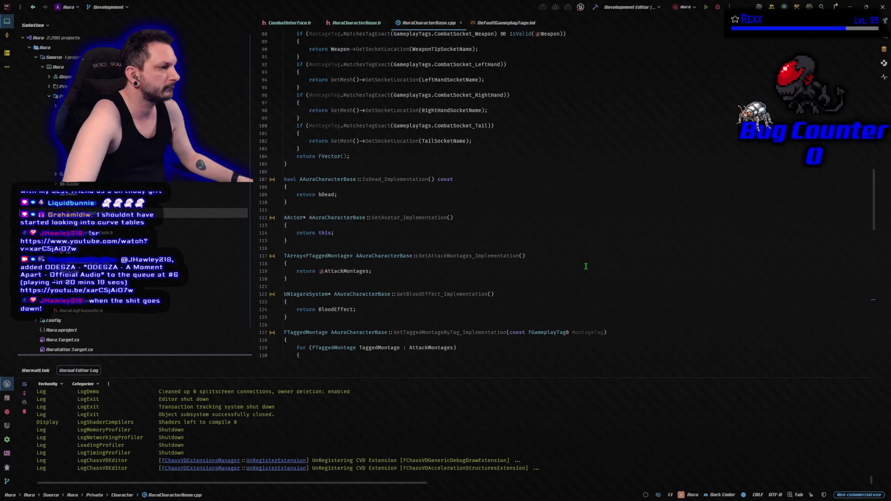
{"action": "scroll", "coordinate": [584, 265], "scroll_direction": "down", "scroll_amount": 4}
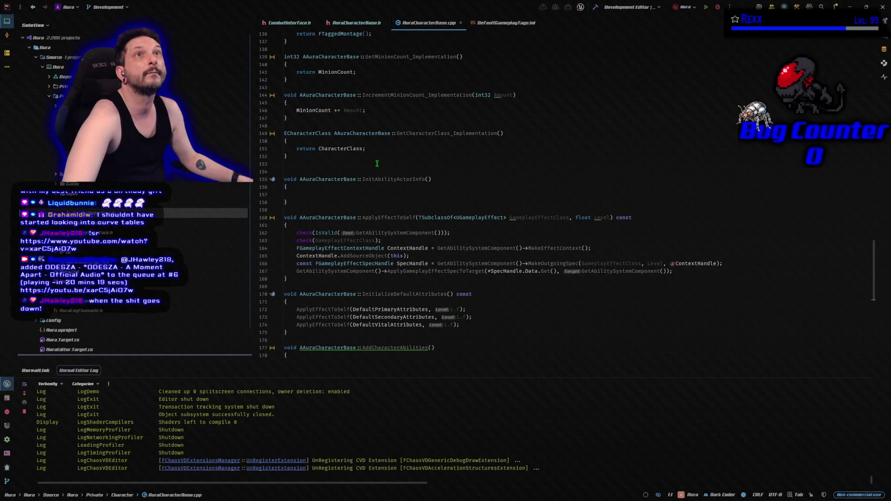
{"action": "left_click", "coordinate": [377, 163]}
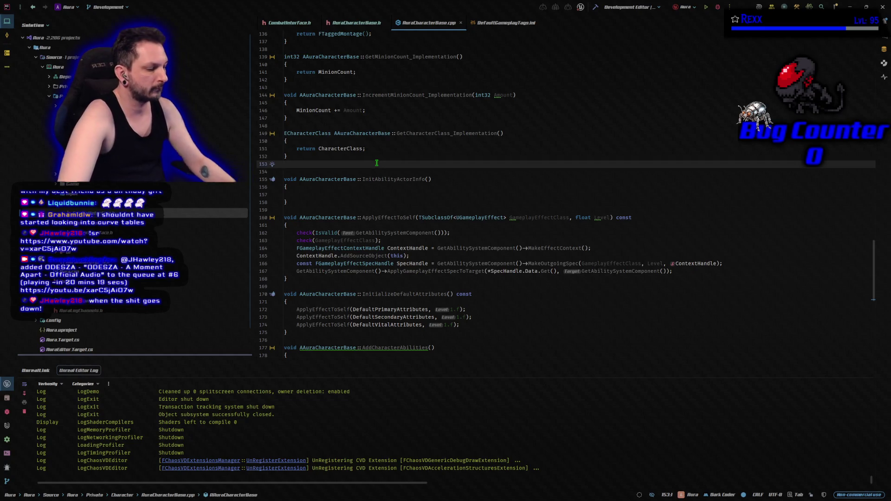
{"action": "key", "text": "Return"}
{"action": "type", "text": "USkeletalMeshComponent* AAuraCharacterBase::GetWeapon_Implementation() { \treturn Weapon; }"}
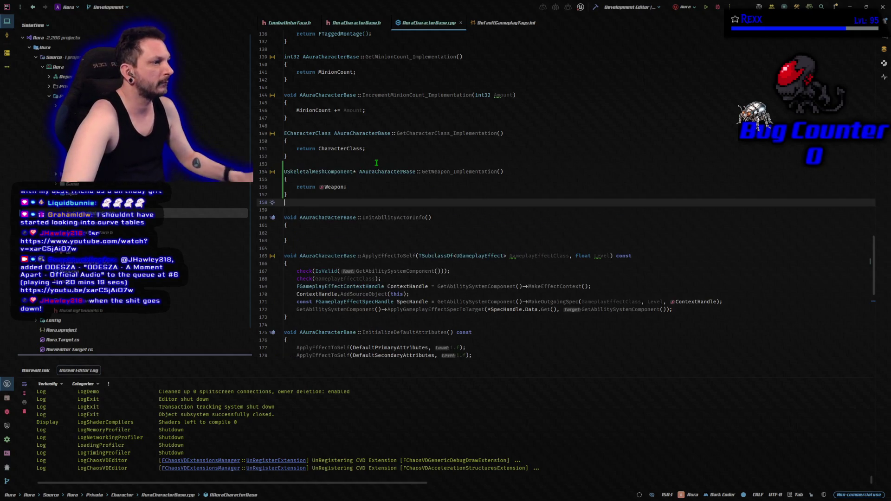
{"action": "left_click", "coordinate": [506, 23]}
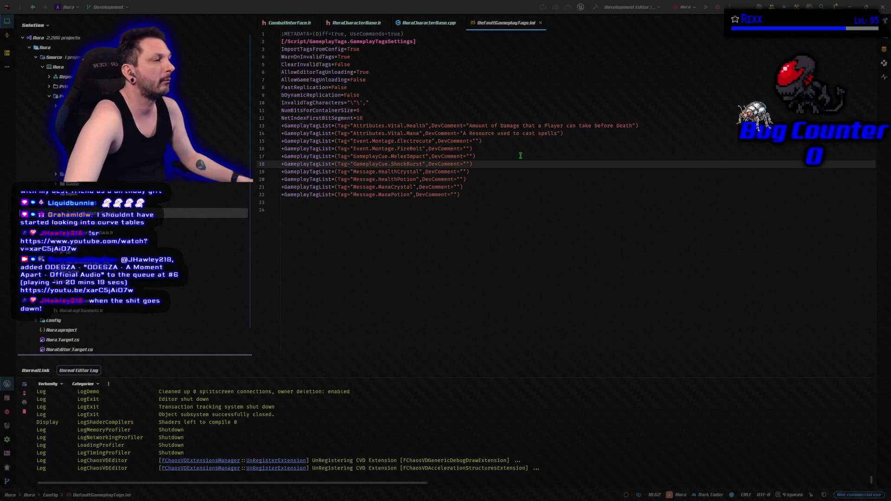
- Add a GameplayCue.ShockLoop tag line below ShockBurst in DefaultGameplayTags.ini and build the Aura project
{"action": "left_click", "coordinate": [506, 166]}
{"action": "key", "text": "Return"}
{"action": "type", "text": "+GameplayTagList=(Tag=\"GameplayCue.ShockLoop\",DevComment=\"\")"}
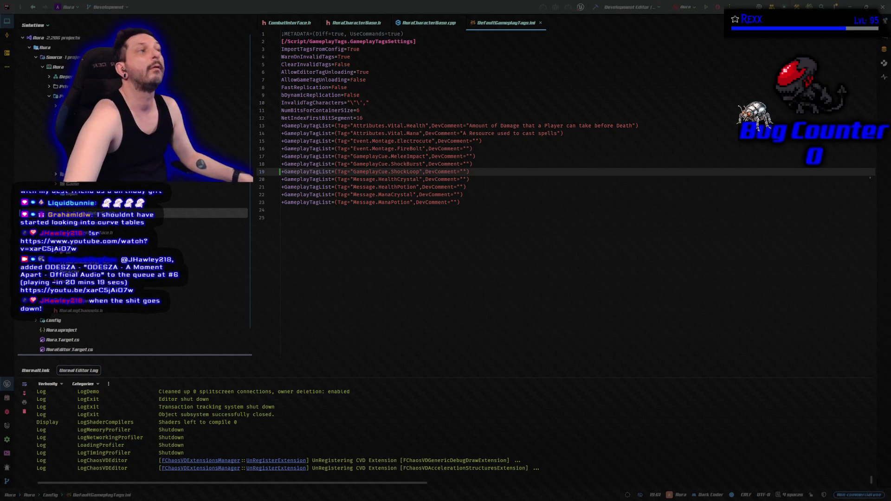
{"action": "left_click", "coordinate": [595, 8]}
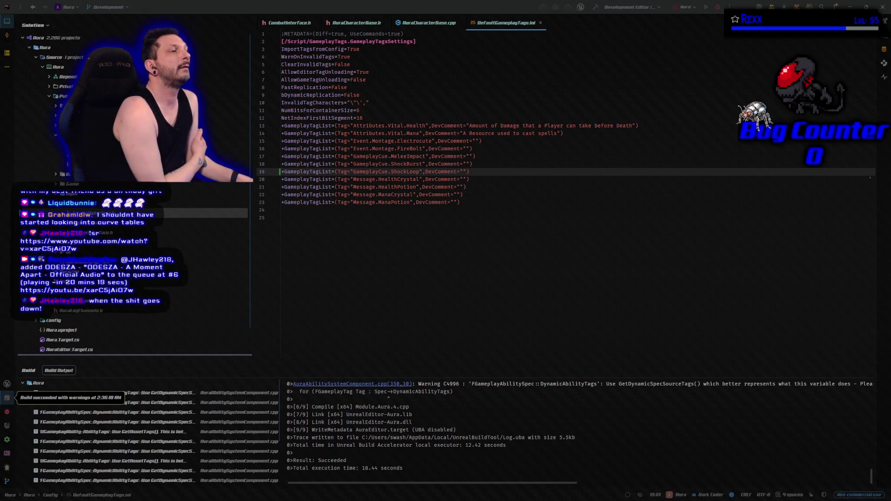
- Rebuild the Aura project in Rider
{"action": "left_click", "coordinate": [718, 6]}
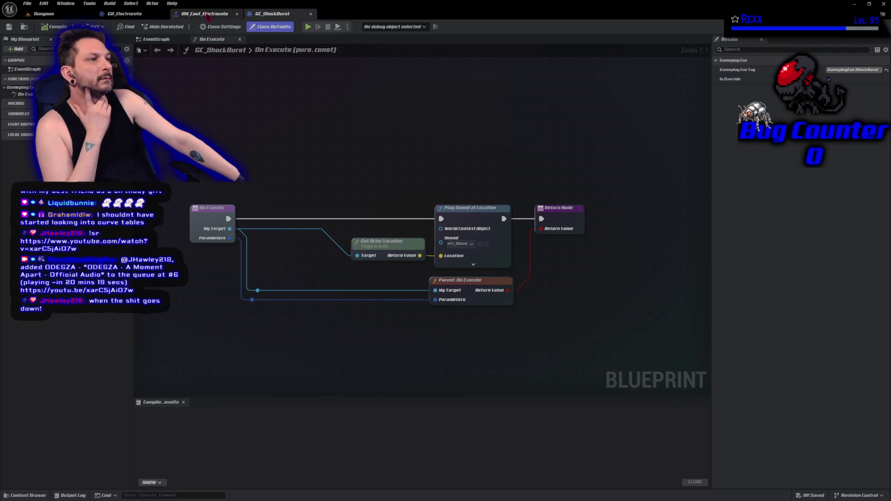
- Close AM_Cast_Electrocute and browse the Content Drawer to Blueprints > AbilitySystem > GameplayCueNotifies
{"action": "left_click", "coordinate": [237, 13]}
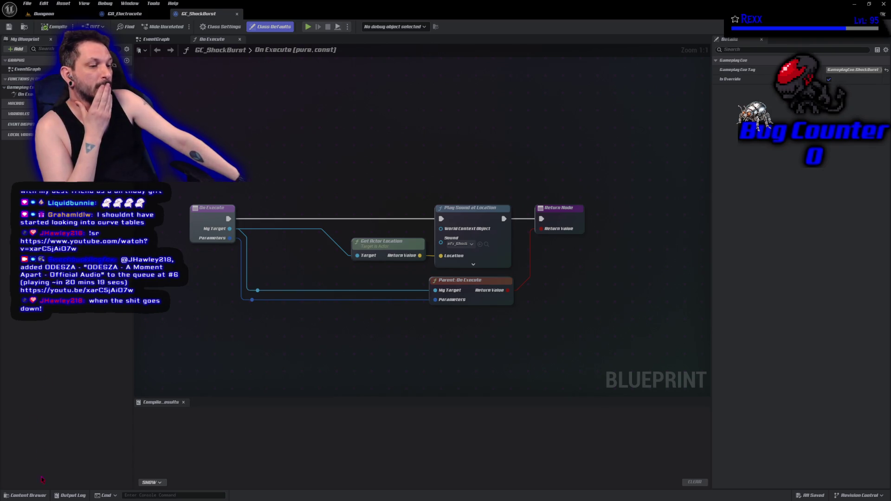
{"action": "left_click", "coordinate": [25, 495]}
{"action": "mouse_move", "coordinate": [195, 432]}
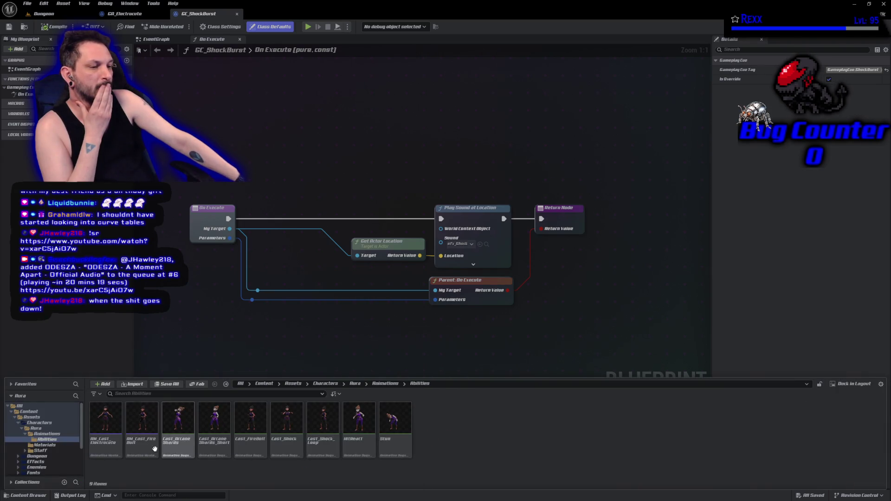
{"action": "scroll", "coordinate": [53, 447], "scroll_direction": "down", "scroll_amount": 3}
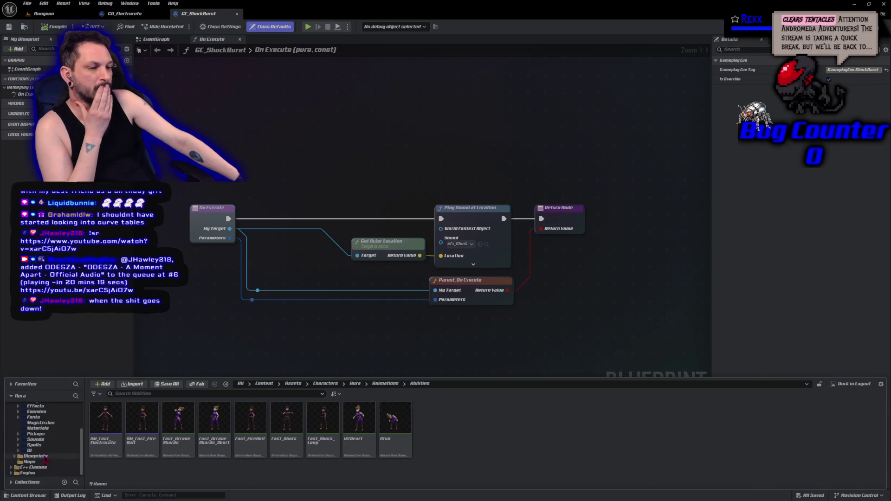
{"action": "left_click", "coordinate": [46, 457]}
{"action": "double_click", "coordinate": [106, 420]}
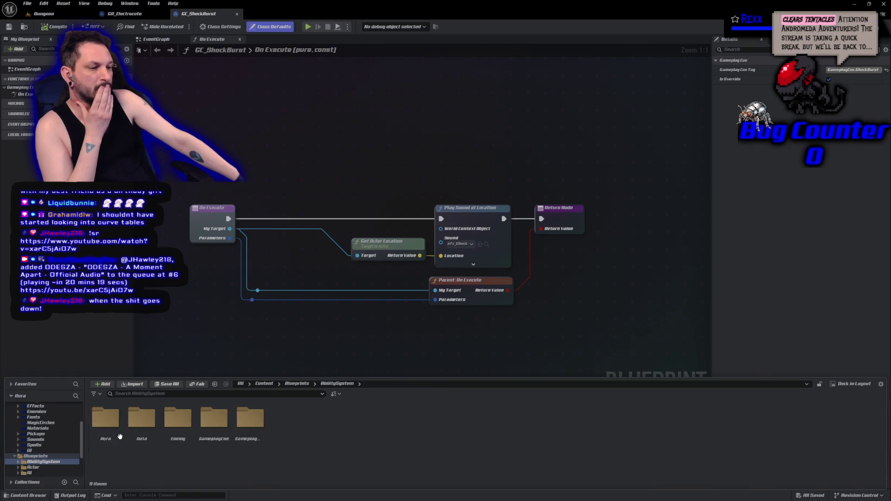
{"action": "double_click", "coordinate": [211, 443]}
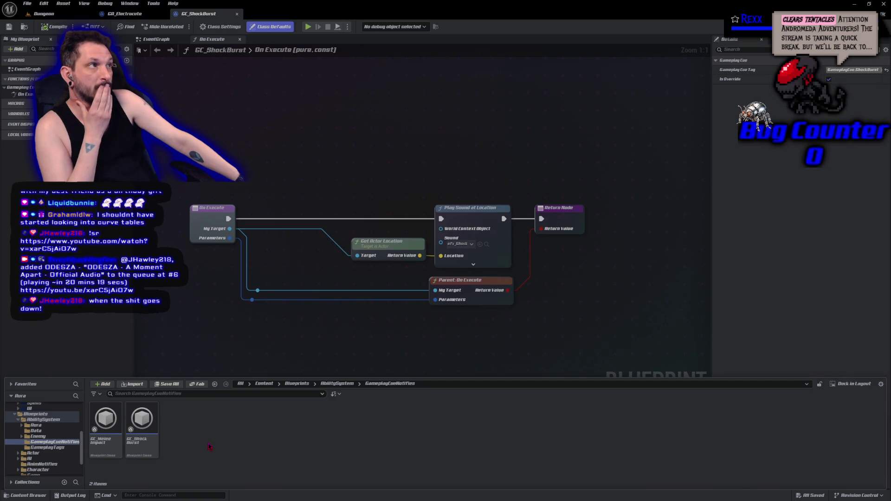
- Create a new blueprint class named GC_ShockLoop in that folder and open it
{"action": "right_click", "coordinate": [209, 447]}
{"action": "left_click", "coordinate": [240, 230]}
{"action": "type", "text": "GC_ShockLoop"}
{"action": "key", "text": "Return"}
{"action": "double_click", "coordinate": [178, 429]}
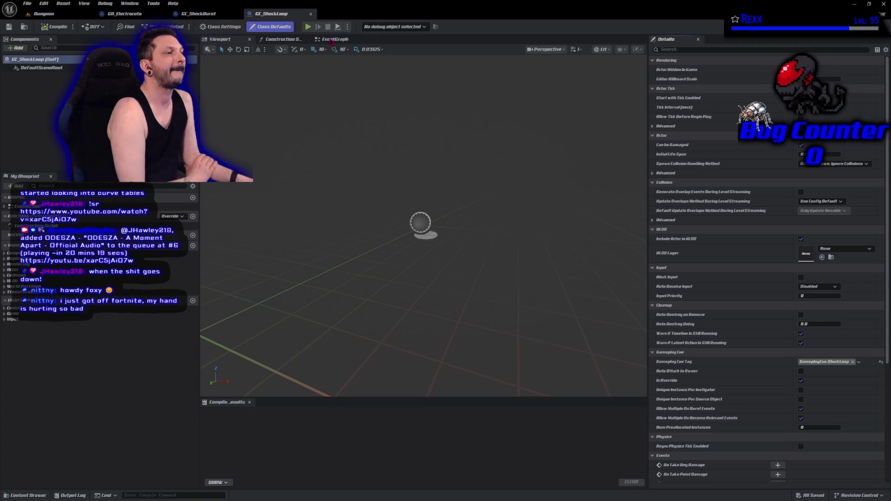
- Open GC_ShockLoop's event graph and pan to its default event nodes
{"action": "left_click", "coordinate": [330, 39]}
{"action": "left_click_drag", "start_coordinate": [331, 247], "coordinate": [207, 274]}
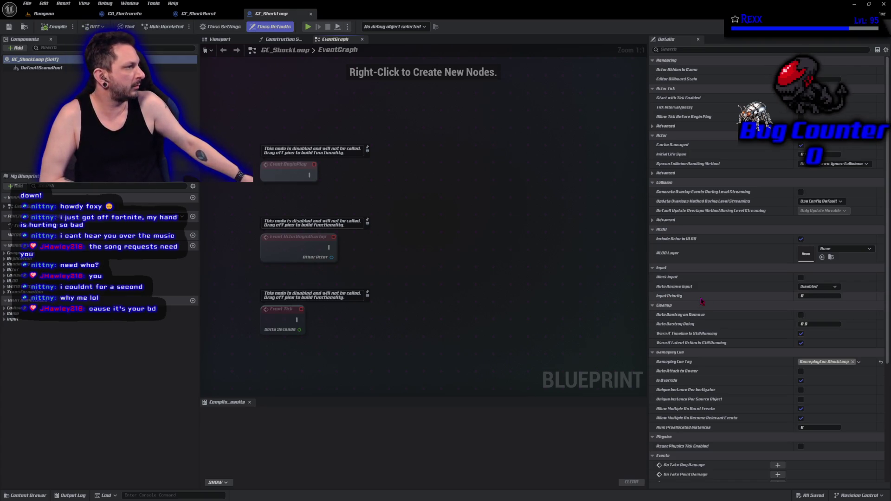
- Reassign GC_ShockLoop's Gameplay Cue Tag to GameplayCue.ShockLoop and compile
{"action": "left_click", "coordinate": [853, 362]}
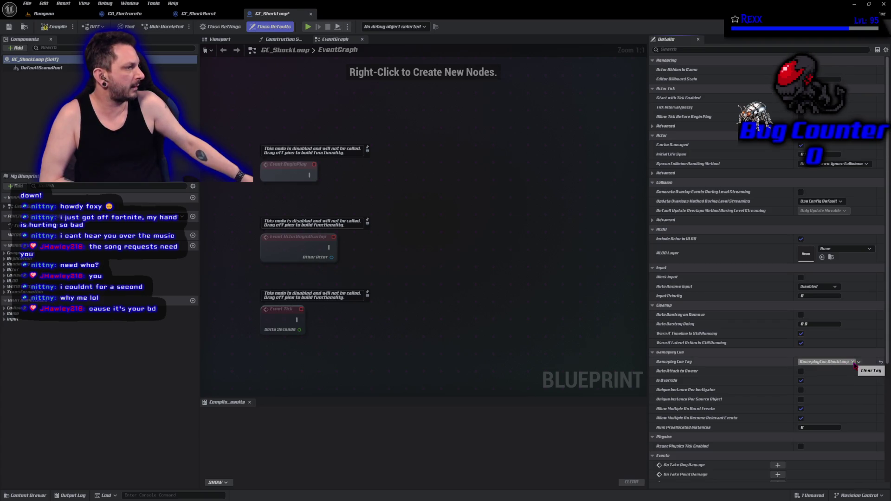
{"action": "left_click", "coordinate": [858, 361]}
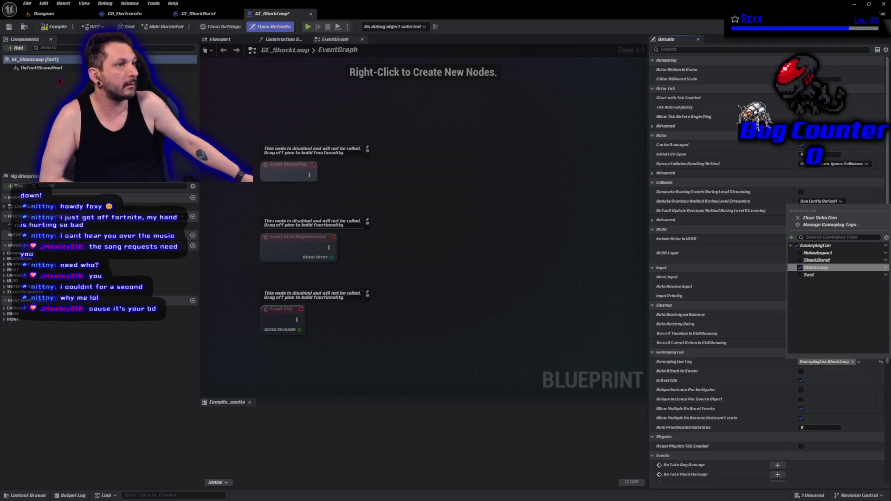
{"action": "left_click", "coordinate": [47, 28]}
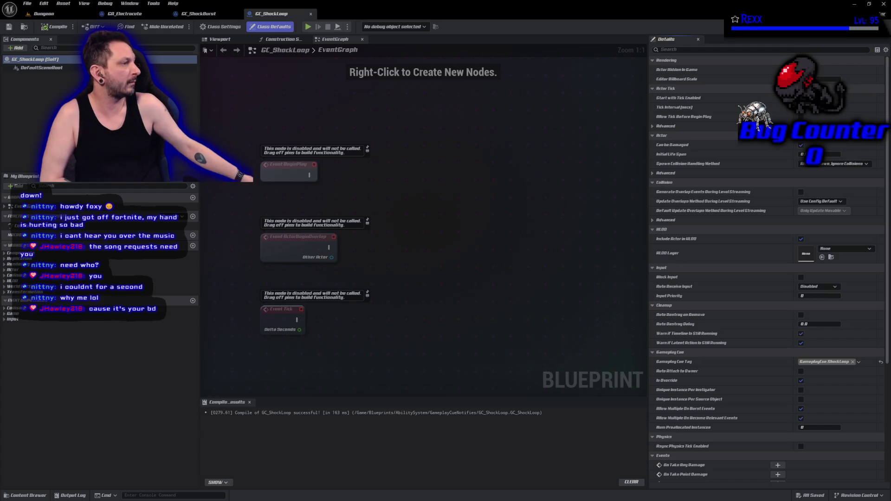
- Make the cue auto-destroy on remove, compile and save, and list the overridable functions
{"action": "left_click", "coordinate": [800, 315]}
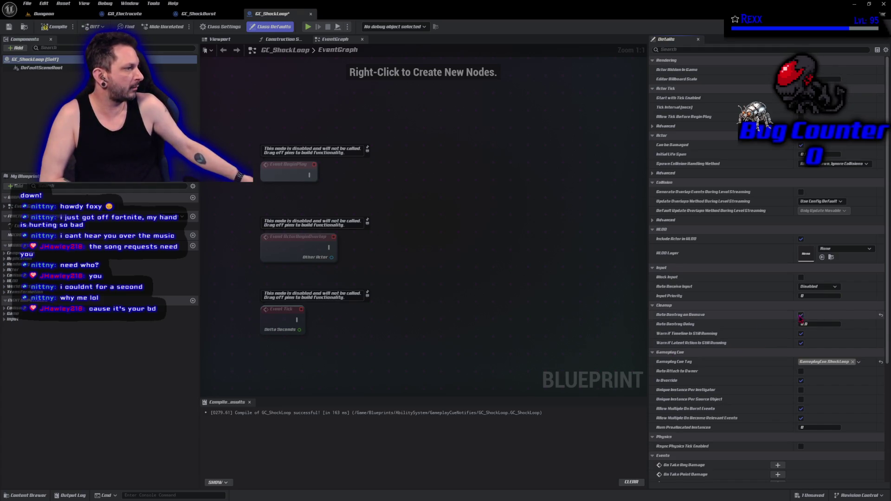
{"action": "left_click", "coordinate": [53, 28]}
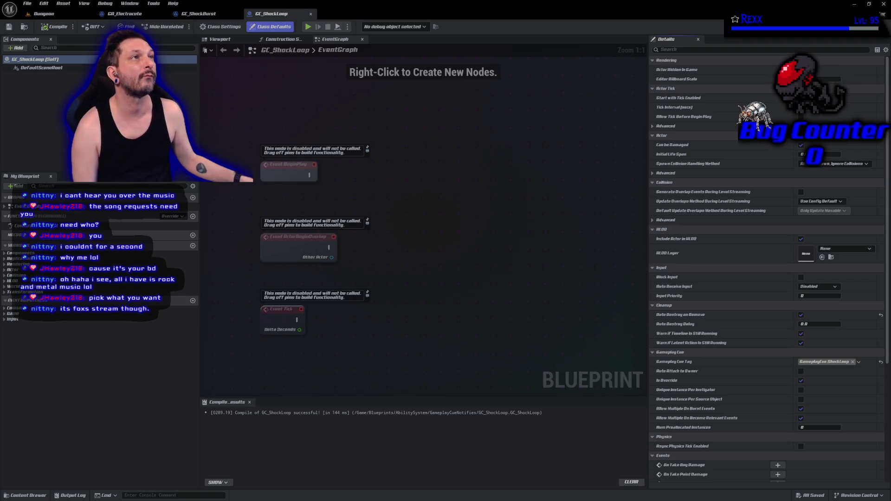
{"action": "left_click", "coordinate": [173, 216]}
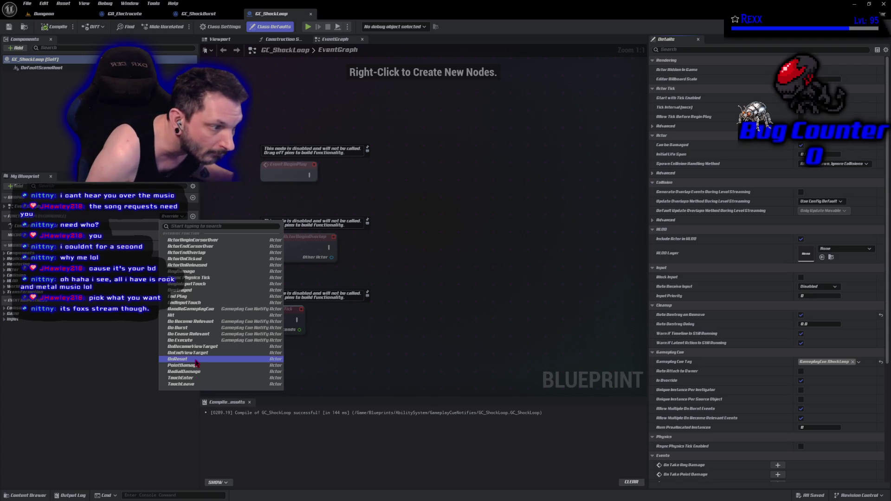
{"action": "left_click", "coordinate": [107, 381]}
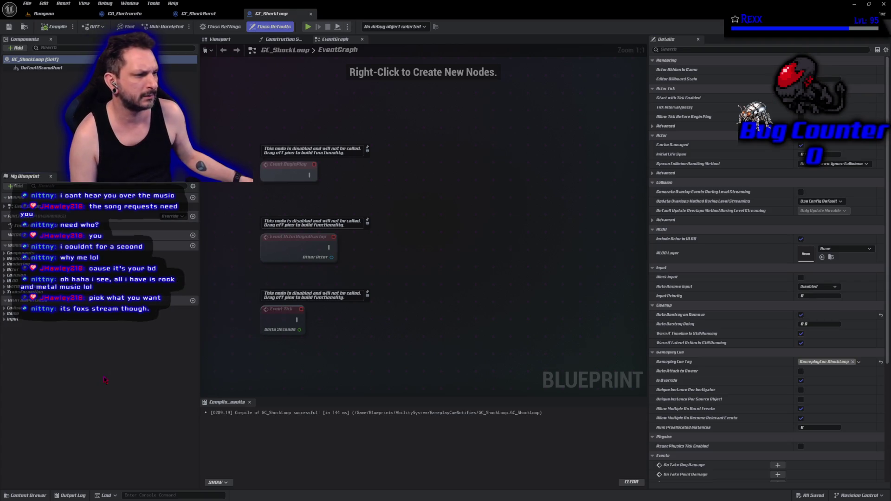
{"action": "left_click", "coordinate": [193, 301]}
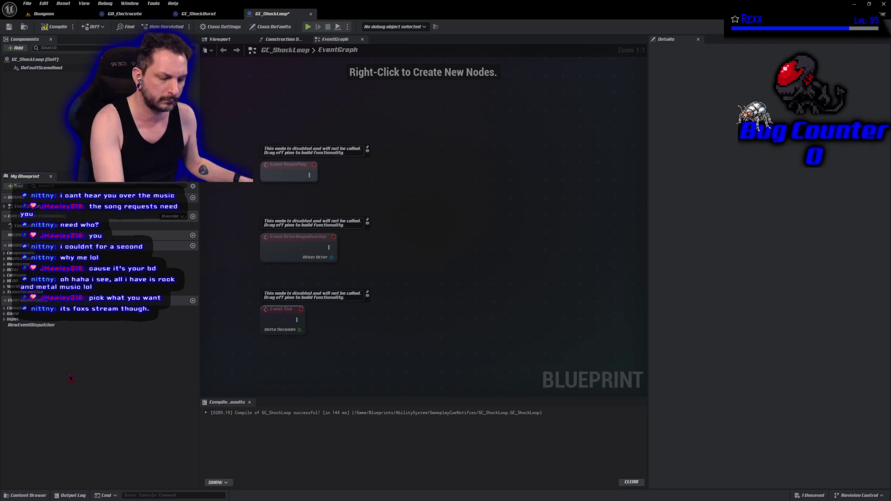
{"action": "key", "text": "ctrl+z"}
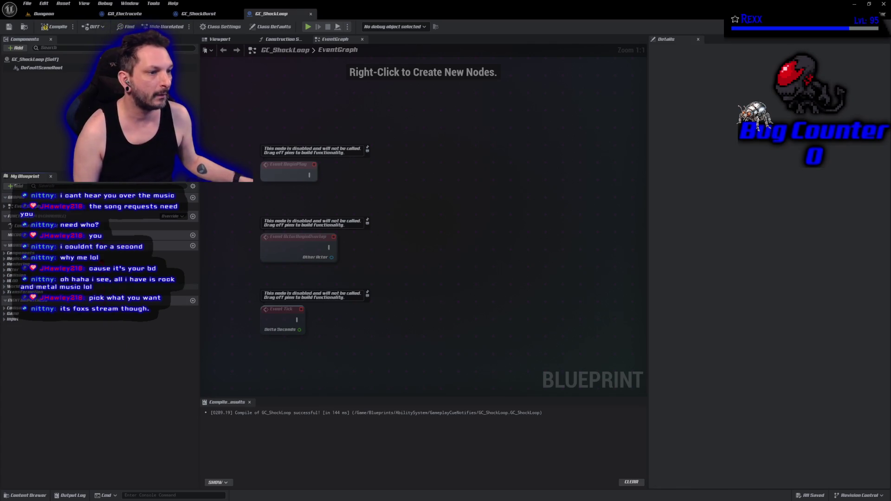
{"action": "left_click", "coordinate": [174, 217]}
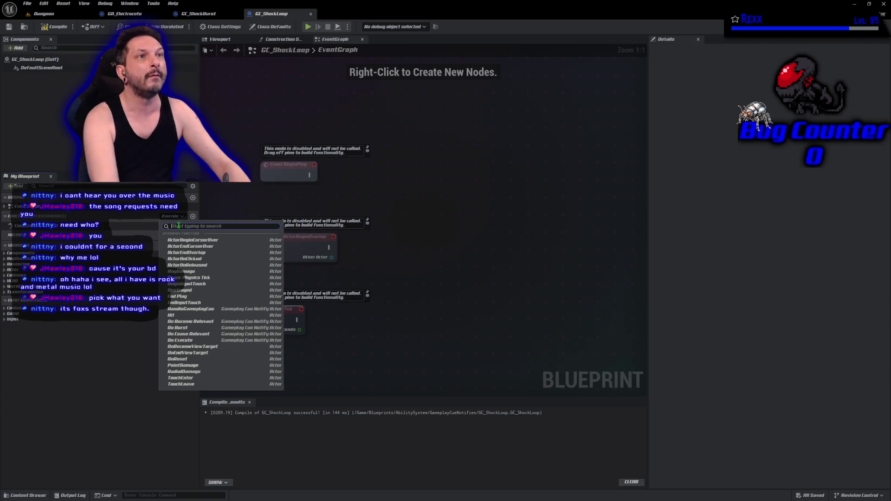
{"action": "type", "text": "ejio"}
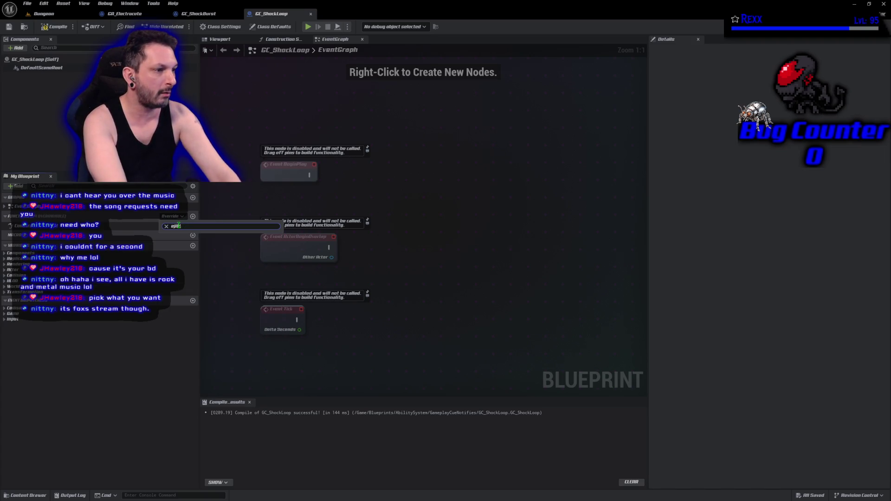
{"action": "key", "text": "BackSpace"}
{"action": "key", "text": "BackSpace"}
{"action": "type", "text": "whi"}
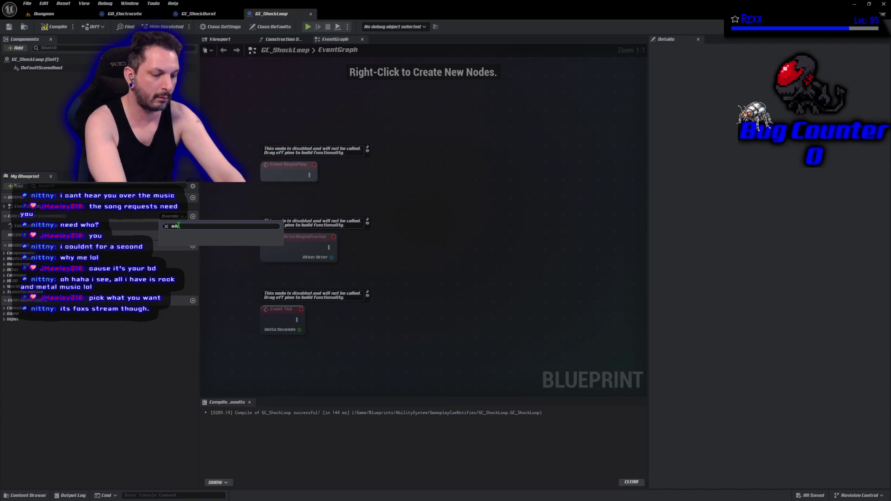
{"action": "type", "text": "le"}
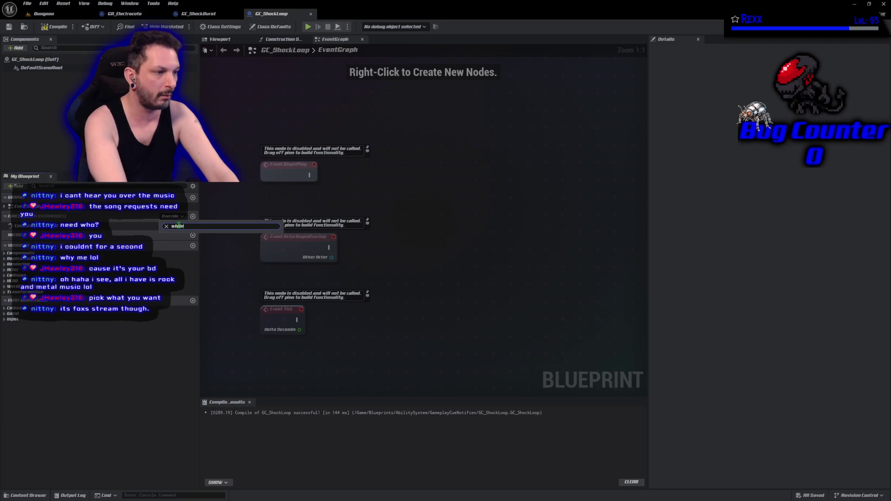
{"action": "left_click", "coordinate": [129, 328]}
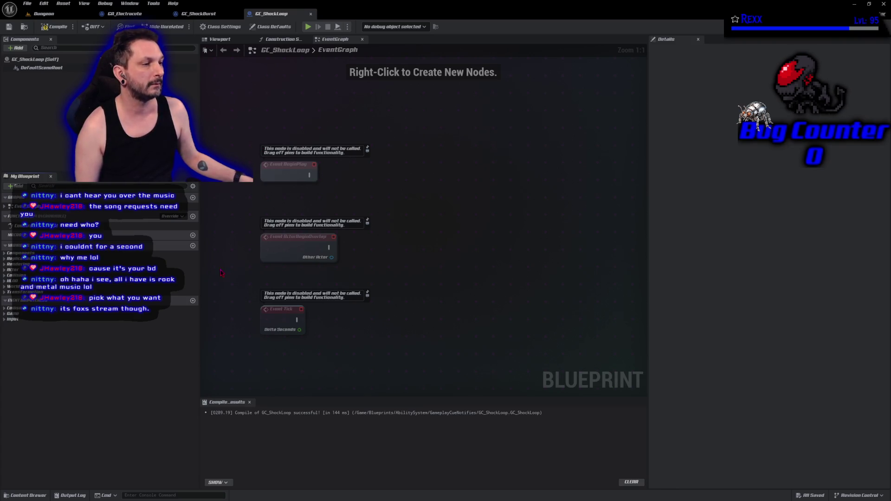
{"action": "left_click", "coordinate": [176, 216]}
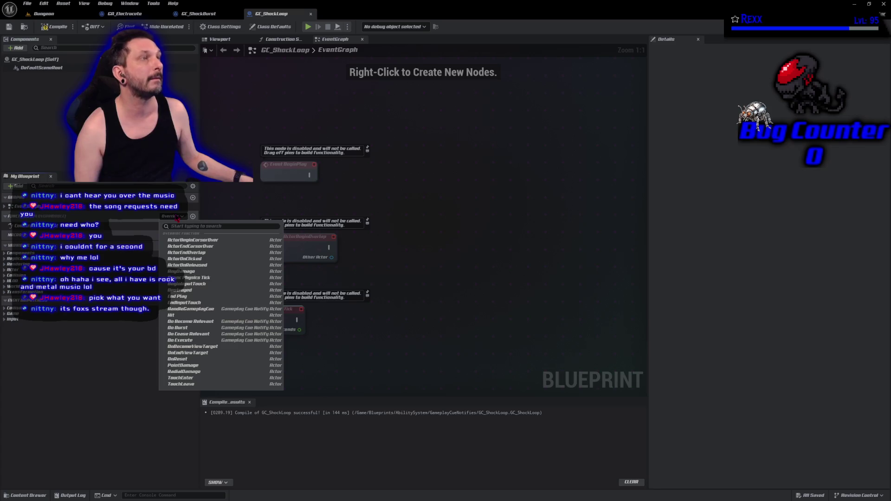
- Override On Become Relevant in GC_ShockLoop and shift its Return Node to the right
{"action": "left_click", "coordinate": [194, 322]}
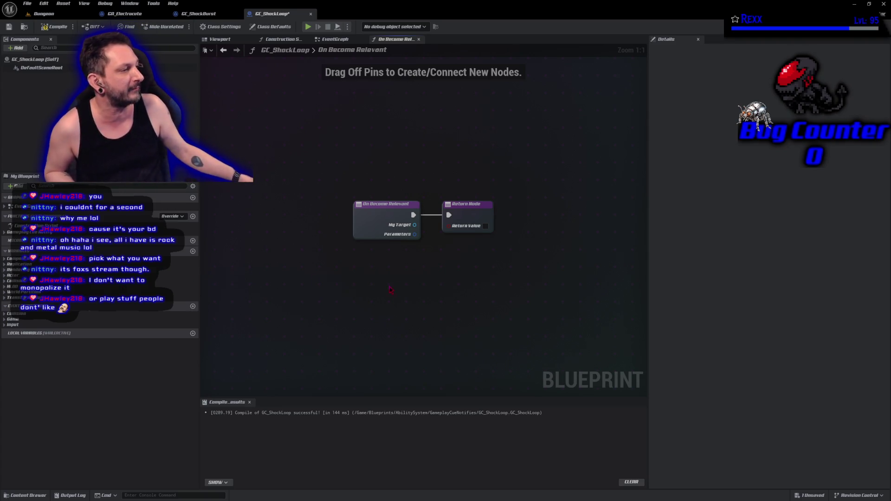
{"action": "left_click_drag", "start_coordinate": [473, 218], "coordinate": [567, 208]}
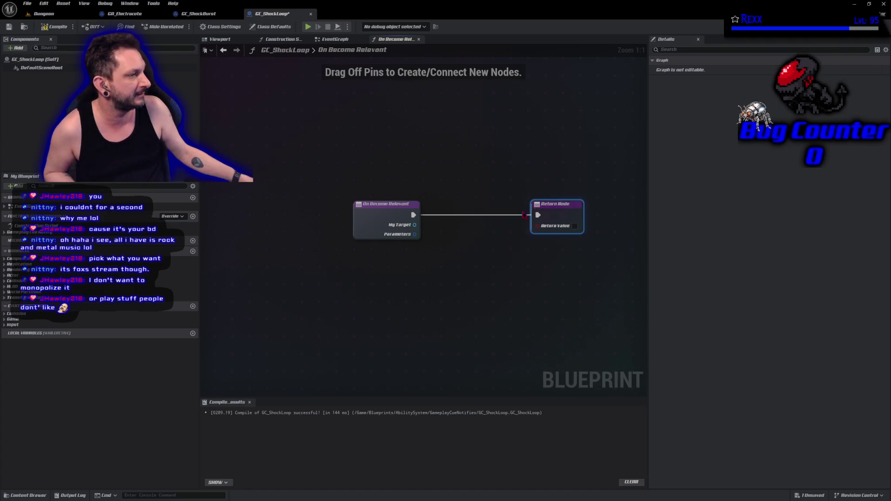
- Feed the Parameters pin into a Break Gameplay Cue Parameters node, then compile and save GC_ShockLoop
{"action": "left_click_drag", "start_coordinate": [443, 217], "coordinate": [566, 214]}
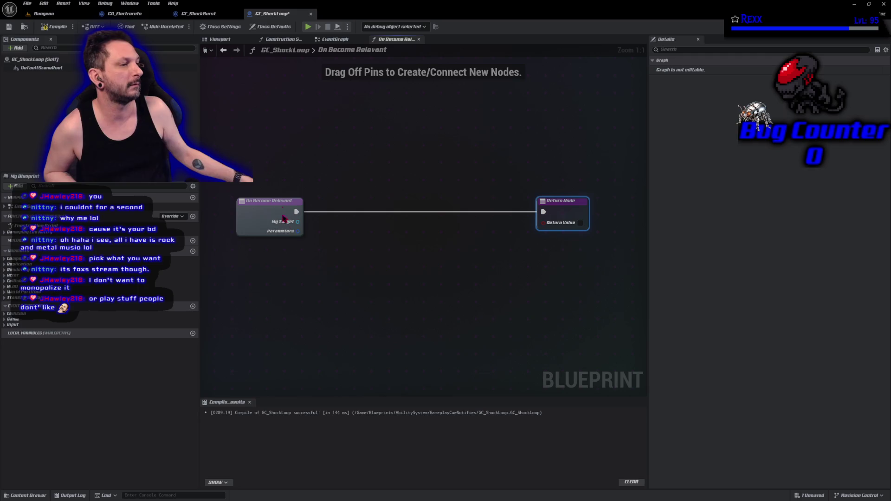
{"action": "left_click_drag", "start_coordinate": [298, 230], "coordinate": [317, 262]}
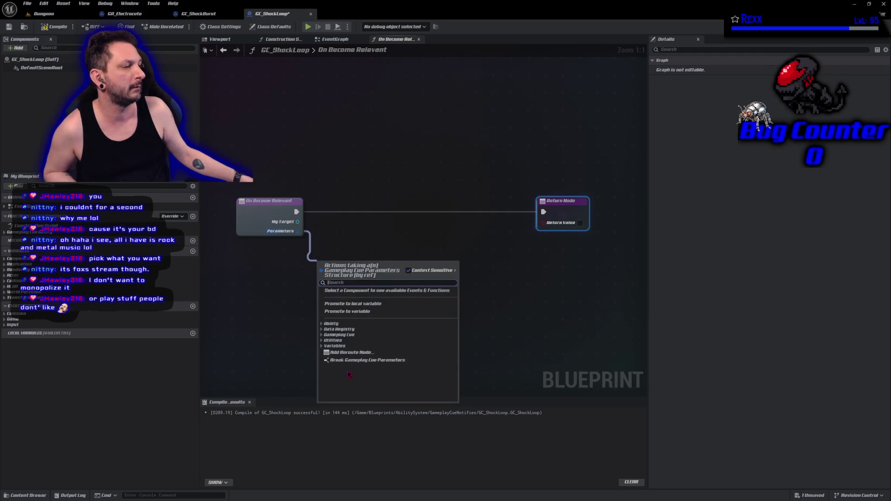
{"action": "left_click", "coordinate": [364, 360]}
{"action": "mouse_move", "coordinate": [373, 316]}
{"action": "left_mouse_down"}
{"action": "mouse_move", "coordinate": [263, 220]}
{"action": "mouse_move", "coordinate": [263, 241]}
{"action": "mouse_move", "coordinate": [353, 251]}
{"action": "left_mouse_up"}
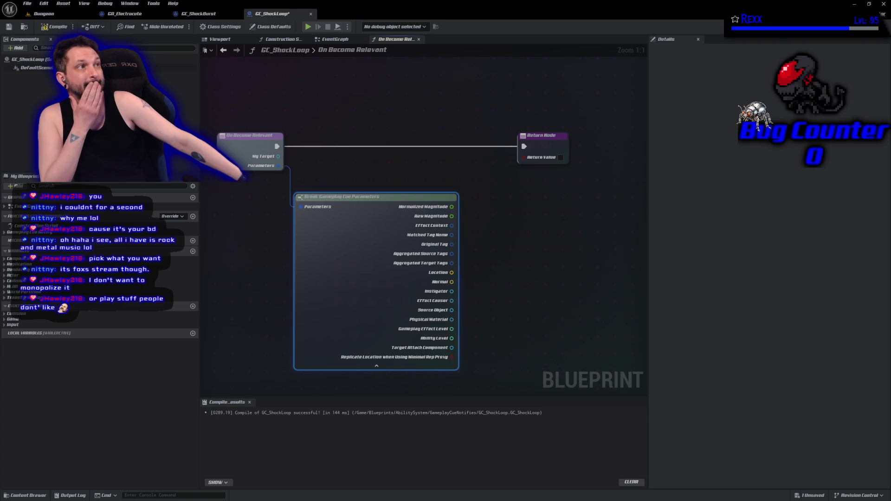
{"action": "left_click", "coordinate": [56, 27]}
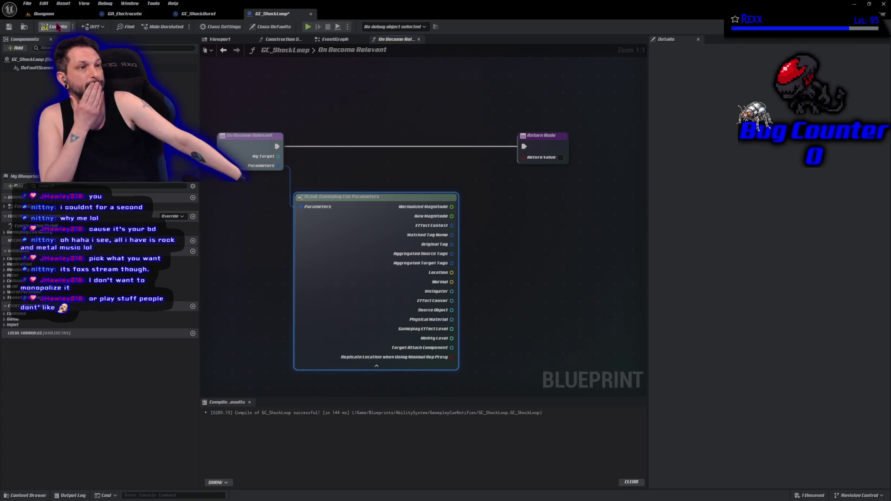
{"action": "left_click", "coordinate": [119, 13]}
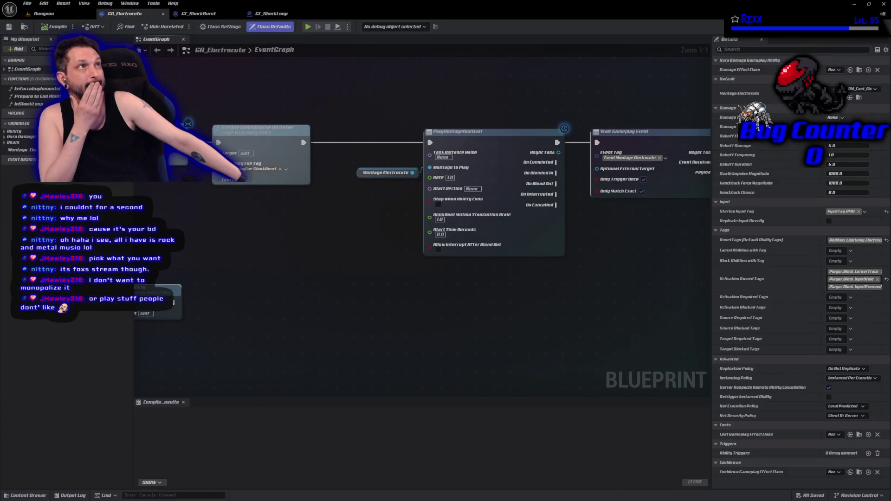
- Place an Add GameplayCue On Actor (Looping) node beside In Shock Loop and wire it after it
{"action": "left_click_drag", "start_coordinate": [587, 298], "coordinate": [447, 293]}
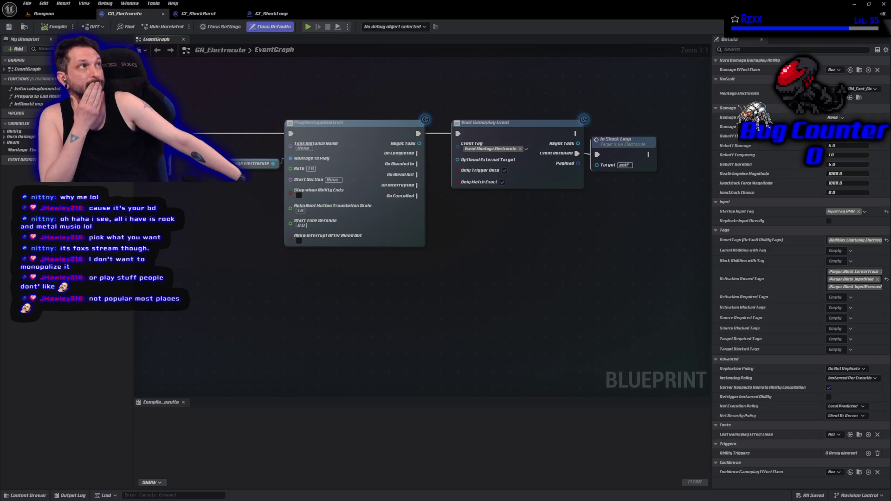
{"action": "left_click_drag", "start_coordinate": [568, 251], "coordinate": [231, 257]}
{"action": "right_click", "coordinate": [336, 191]}
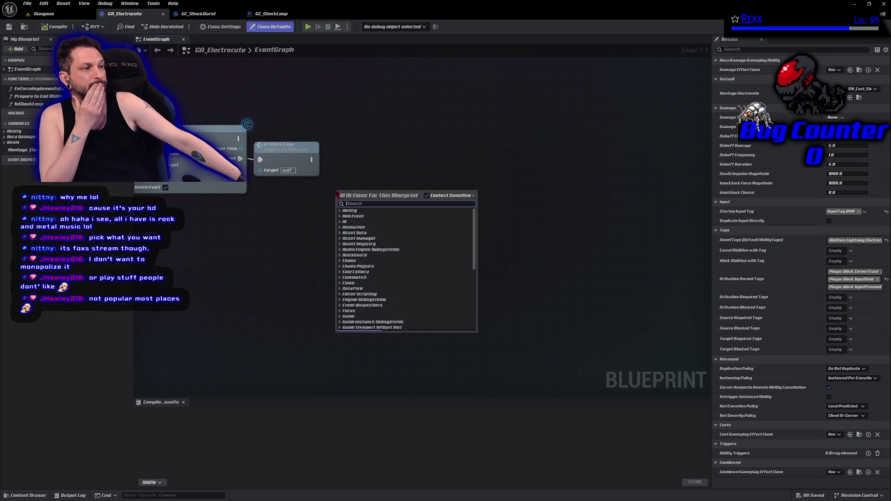
{"action": "type", "text": "add gamepl"}
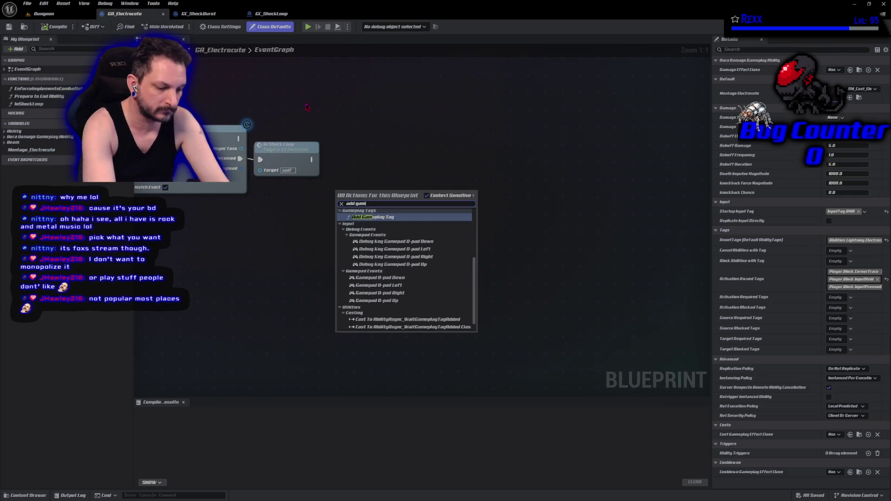
{"action": "key", "text": "BackSpace"}
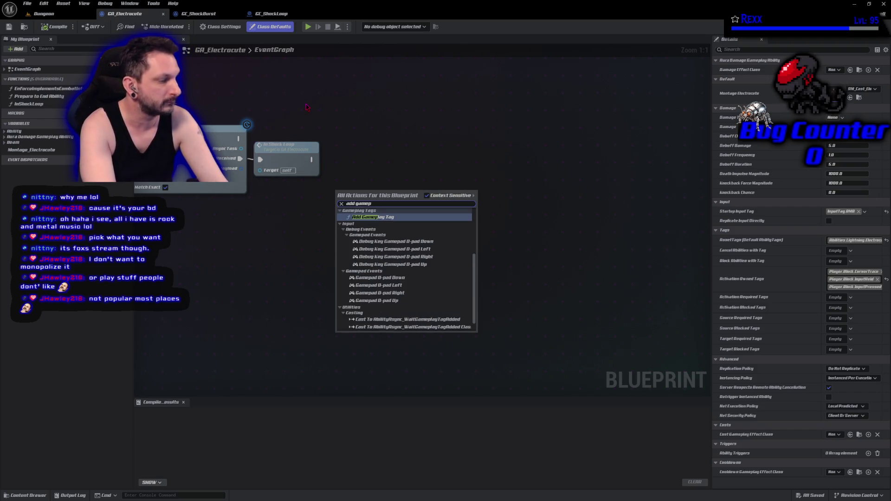
{"action": "type", "text": "lay"}
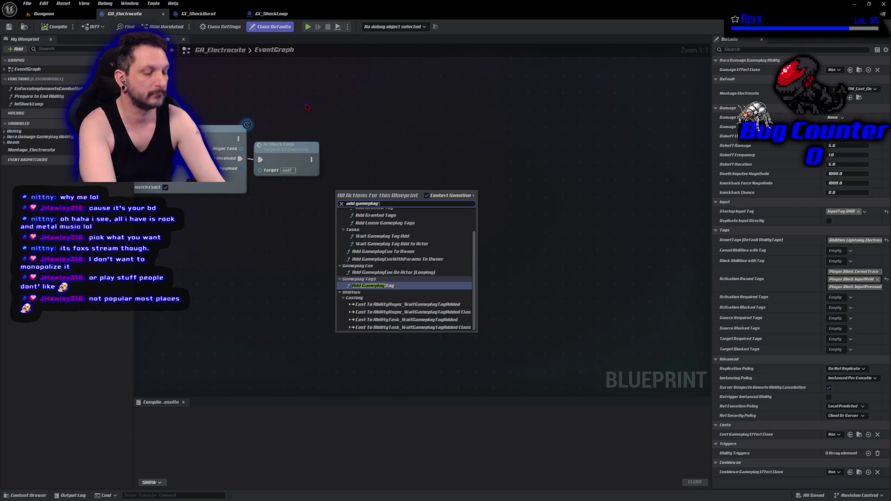
{"action": "type", "text": " cue on"}
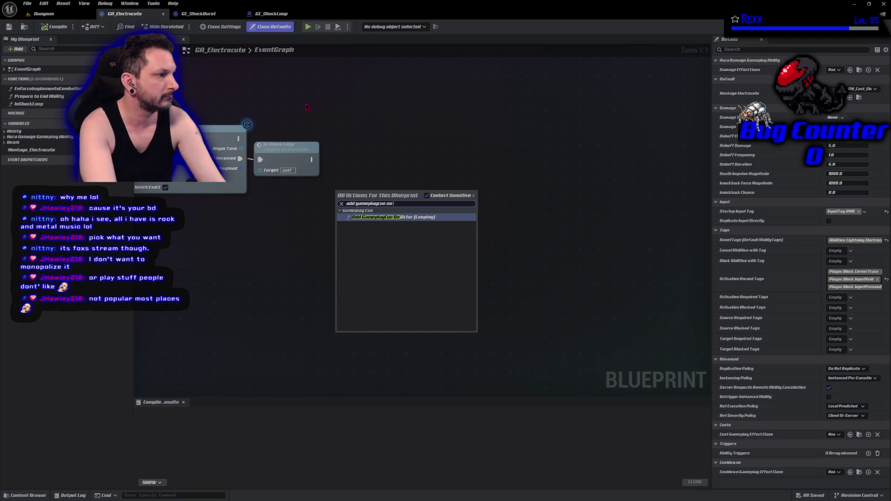
{"action": "key", "text": "Return"}
{"action": "mouse_move", "coordinate": [366, 189]}
{"action": "left_mouse_down"}
{"action": "mouse_move", "coordinate": [400, 150]}
{"action": "mouse_move", "coordinate": [394, 145]}
{"action": "left_mouse_up"}
{"action": "left_click_drag", "start_coordinate": [311, 159], "coordinate": [396, 163]}
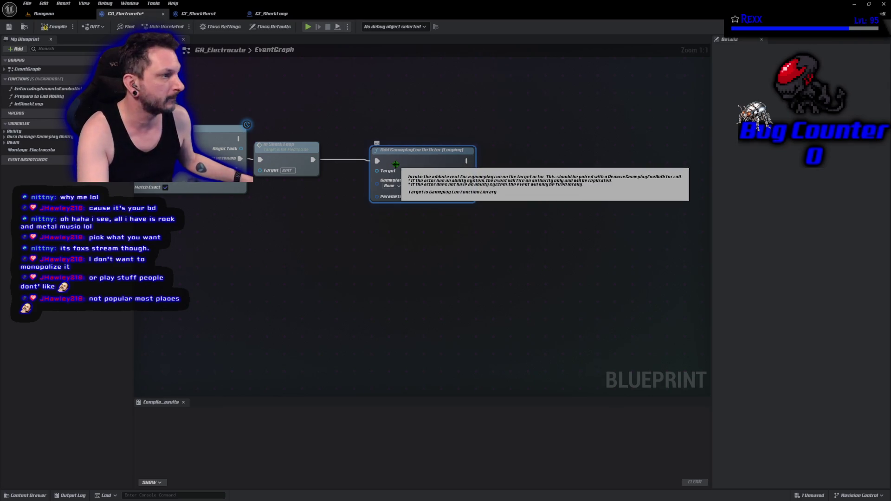
{"action": "left_click", "coordinate": [292, 157]}
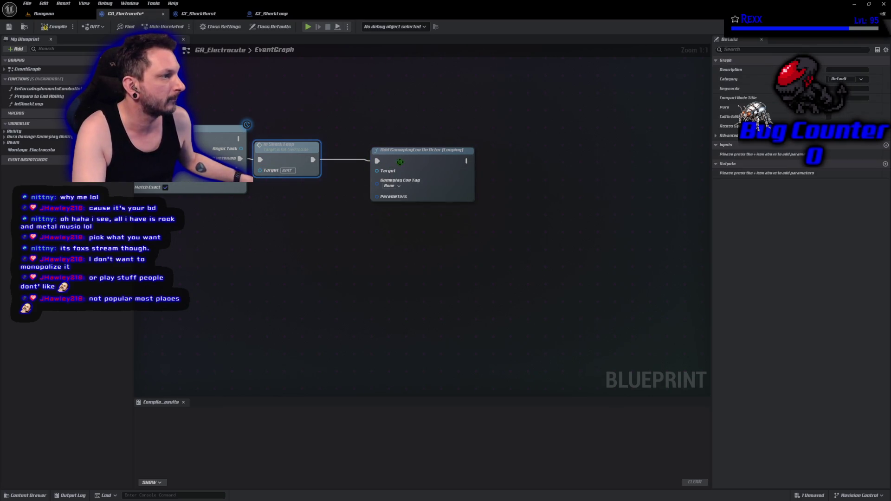
{"action": "key", "text": "q"}
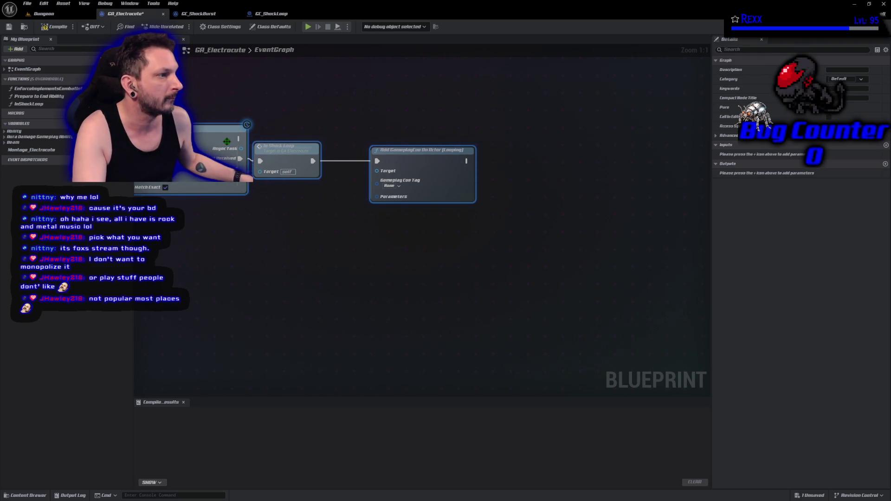
{"action": "mouse_move", "coordinate": [260, 287]}
{"action": "left_mouse_down"}
{"action": "mouse_move", "coordinate": [446, 275]}
{"action": "mouse_move", "coordinate": [414, 273]}
{"action": "left_mouse_up"}
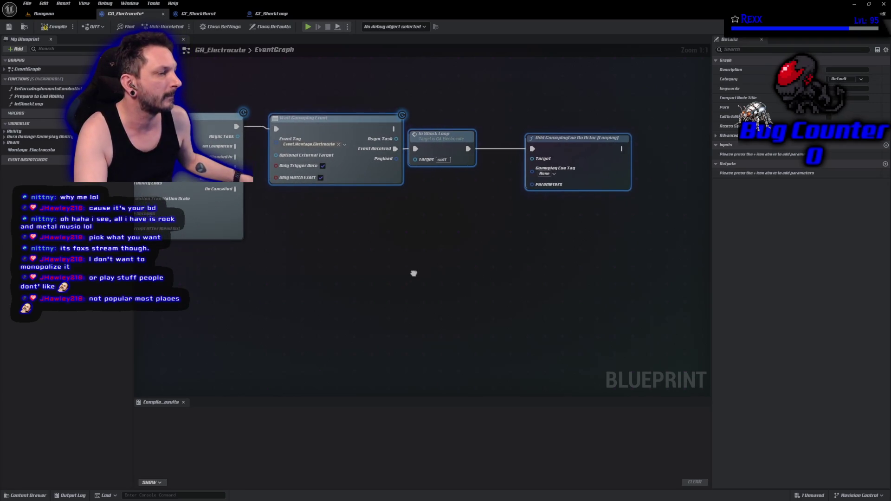
- Straighten the earlier node wiring, compile GA_Electrocute, and jump to the failing looping cue node
{"action": "scroll", "coordinate": [414, 273], "scroll_direction": "down", "scroll_amount": 3}
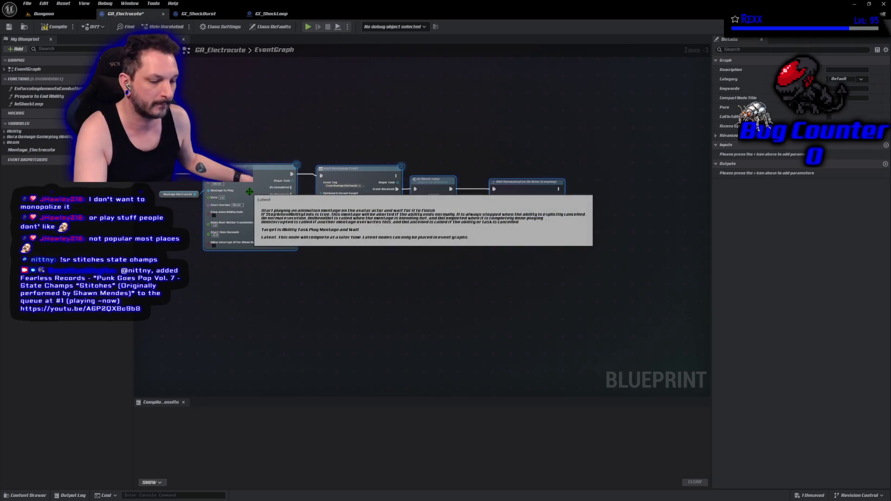
{"action": "mouse_move", "coordinate": [260, 269]}
{"action": "left_mouse_down"}
{"action": "mouse_move", "coordinate": [392, 203]}
{"action": "mouse_move", "coordinate": [256, 117]}
{"action": "left_mouse_up"}
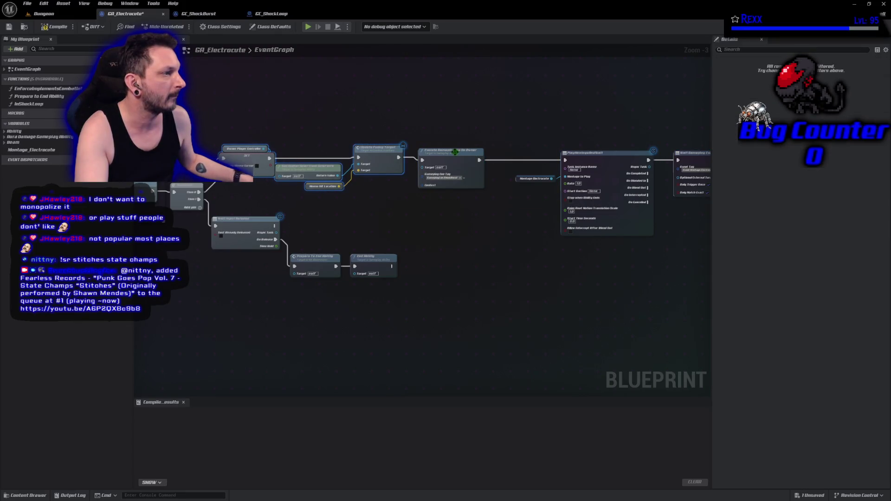
{"action": "key", "text": "q"}
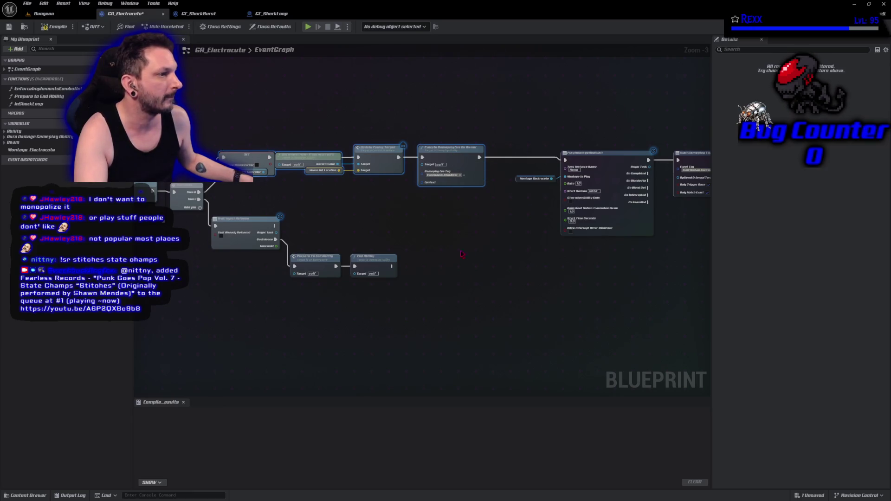
{"action": "left_click", "coordinate": [390, 233]}
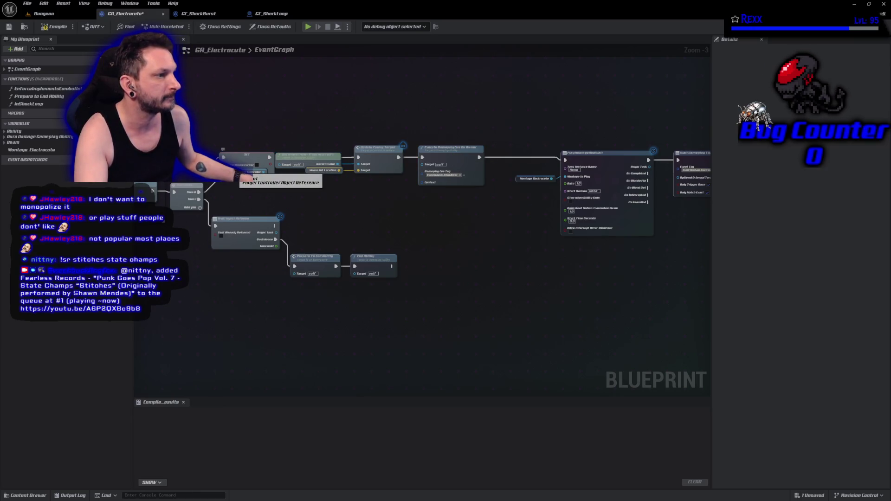
{"action": "left_click", "coordinate": [260, 171]}
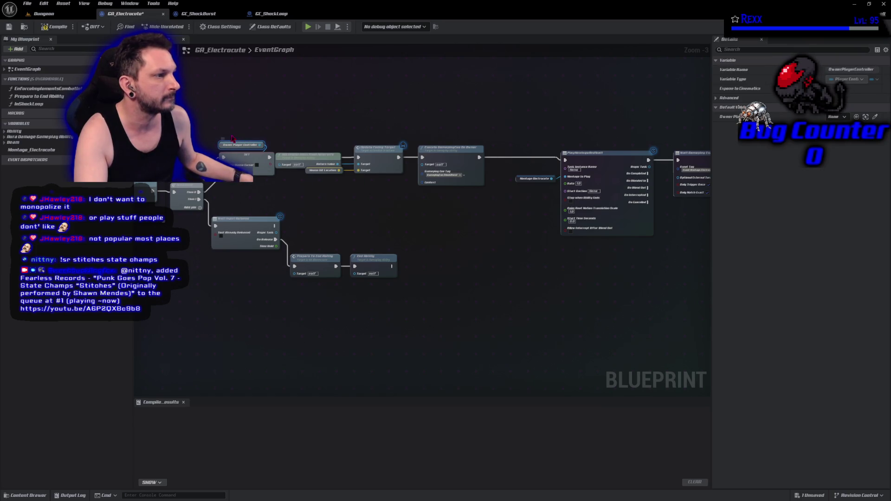
{"action": "left_click", "coordinate": [57, 29]}
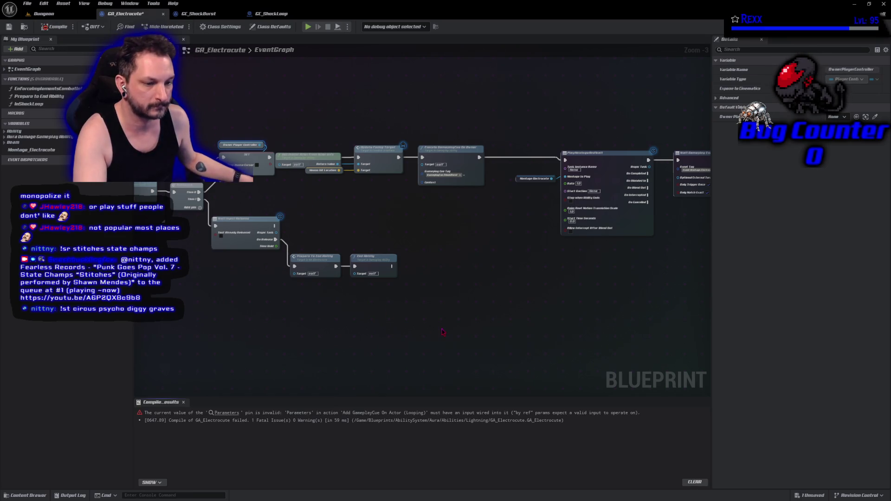
{"action": "left_click", "coordinate": [226, 412]}
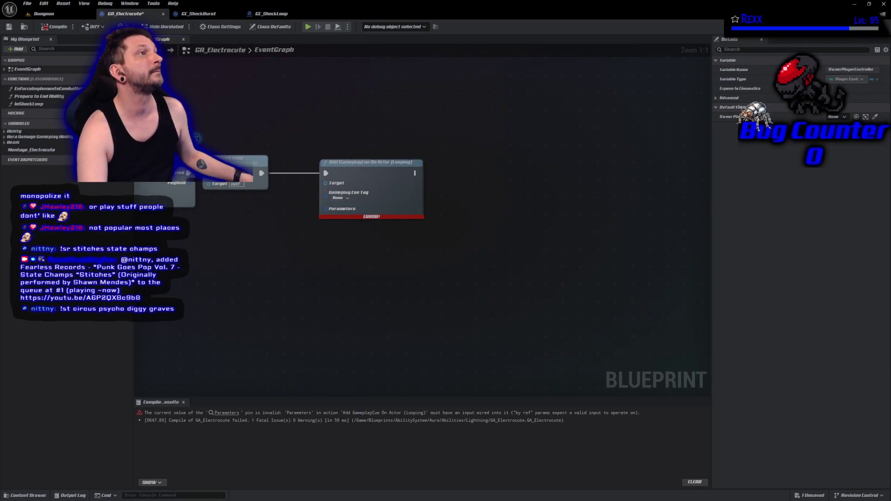
- Set the looping cue's Gameplay Cue Tag to GameplayCue.ShockLoop and recompile
{"action": "left_click", "coordinate": [340, 197]}
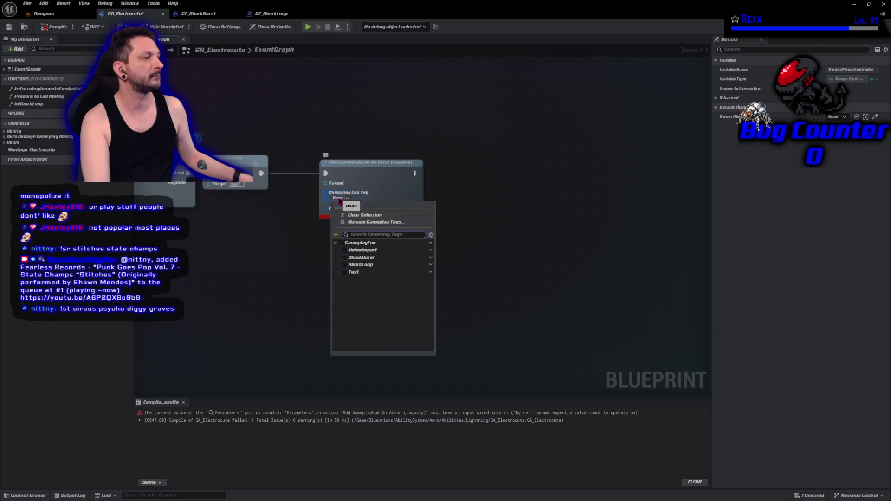
{"action": "left_click", "coordinate": [359, 265]}
{"action": "left_click", "coordinate": [54, 26]}
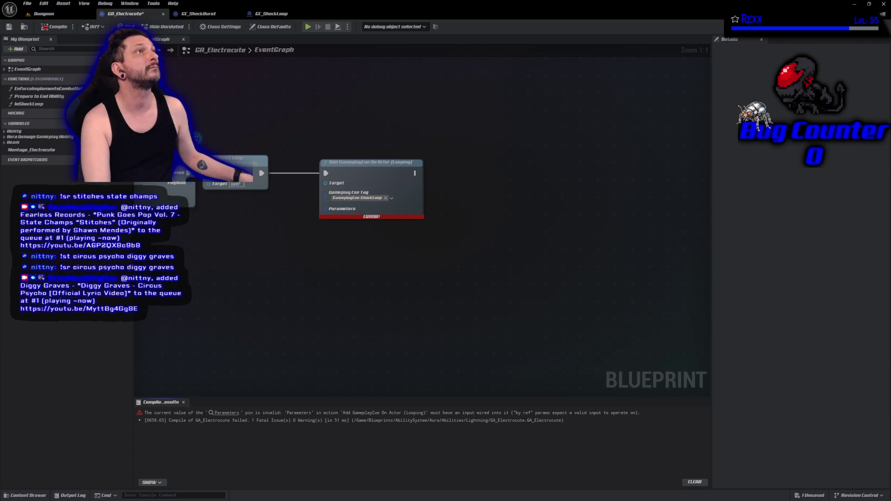
- Add Get Avatar Actor From Actor Info, wire its Return Value into the cue's Target, and recompile
{"action": "right_click", "coordinate": [205, 255]}
{"action": "type", "text": "get"}
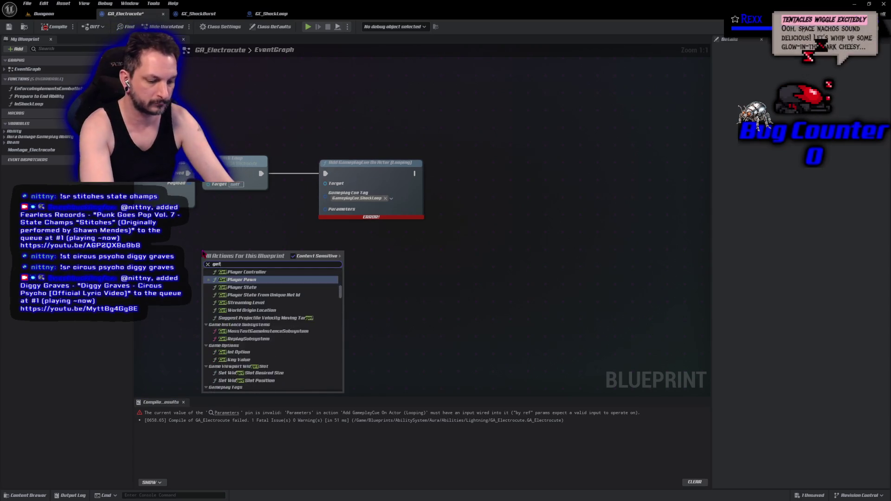
{"action": "type", "text": " avatar"}
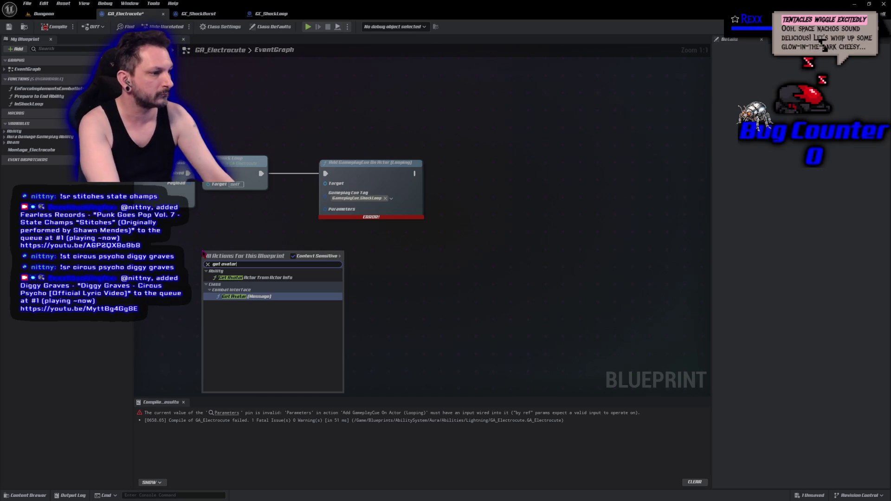
{"action": "key", "text": "Return"}
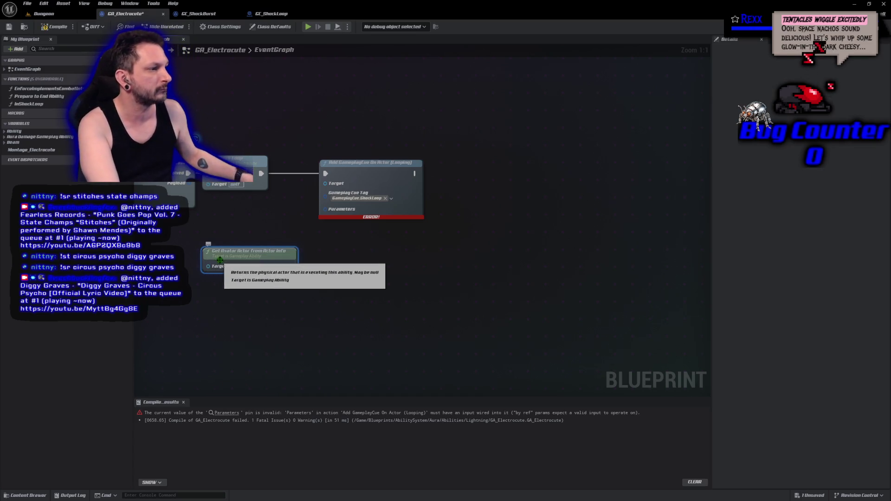
{"action": "left_click_drag", "start_coordinate": [234, 253], "coordinate": [241, 208]}
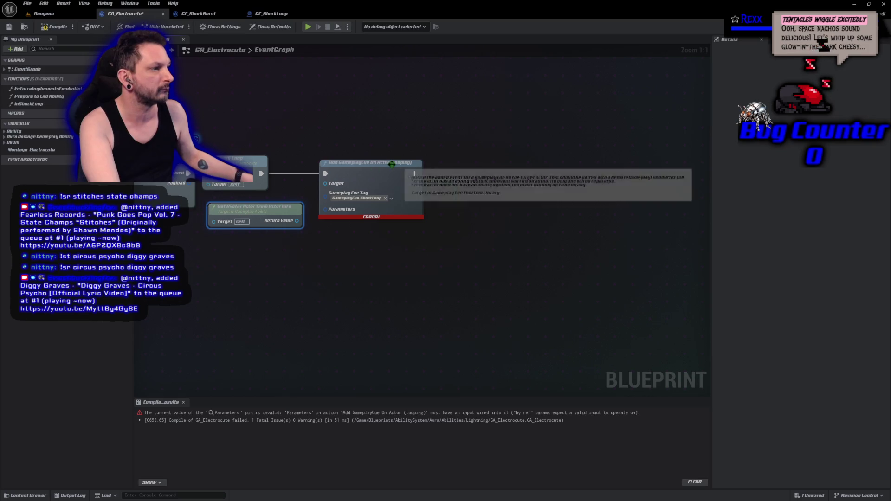
{"action": "left_click_drag", "start_coordinate": [393, 168], "coordinate": [472, 169]}
{"action": "left_click_drag", "start_coordinate": [273, 209], "coordinate": [339, 186]}
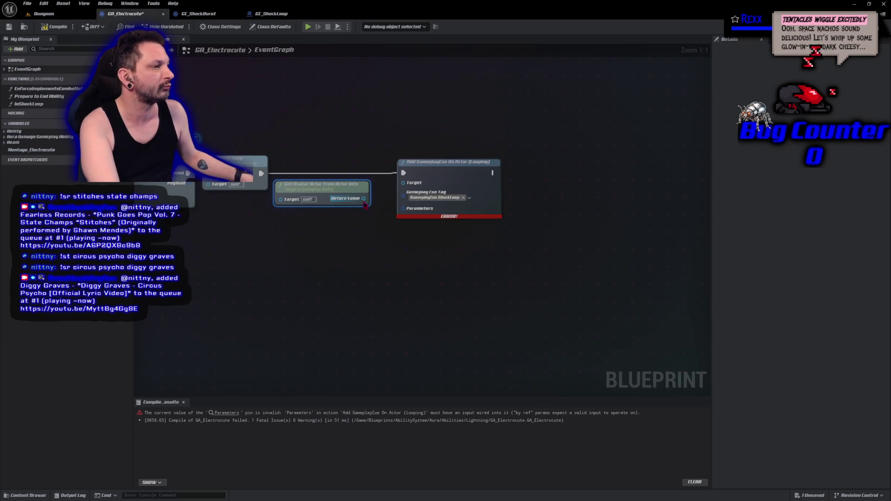
{"action": "left_click_drag", "start_coordinate": [363, 198], "coordinate": [403, 183]}
{"action": "key", "text": "F7"}
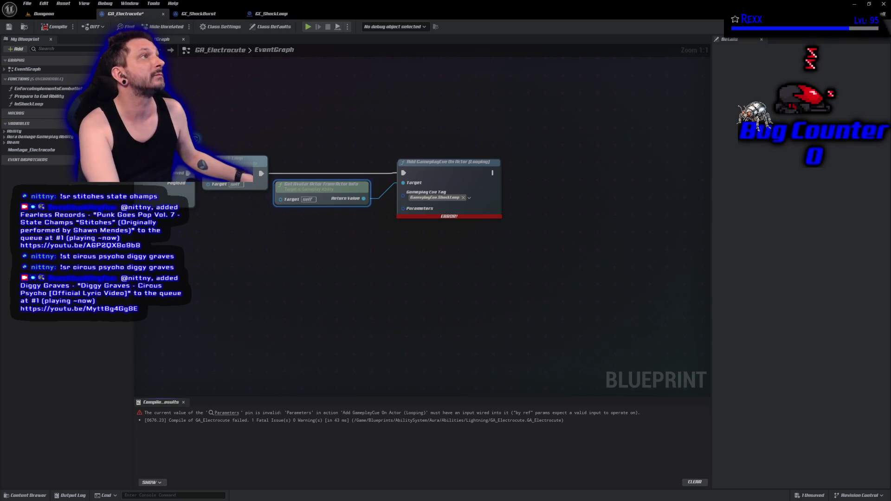
{"action": "mouse_move", "coordinate": [433, 222]}
{"action": "left_mouse_down"}
{"action": "mouse_move", "coordinate": [433, 199]}
{"action": "mouse_move", "coordinate": [418, 186]}
{"action": "mouse_move", "coordinate": [454, 218]}
{"action": "left_mouse_up"}
{"action": "mouse_move", "coordinate": [573, 192]}
{"action": "left_mouse_down"}
{"action": "mouse_move", "coordinate": [447, 235]}
{"action": "mouse_move", "coordinate": [260, 237]}
{"action": "left_mouse_up"}
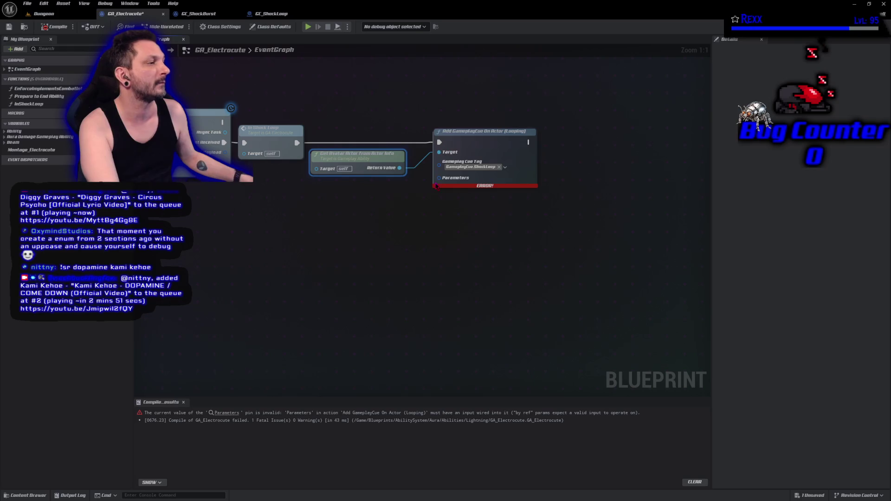
- Wire a Make Gameplay Cue Parameters node into the looping cue's Parameters pin, then compile and save GA_Electrocute
{"action": "left_click_drag", "start_coordinate": [438, 178], "coordinate": [401, 212]}
{"action": "left_click", "coordinate": [445, 292]}
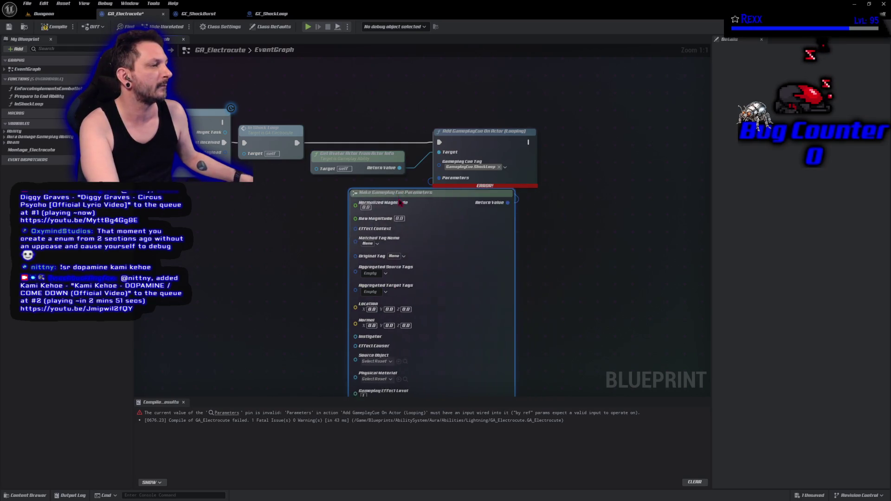
{"action": "left_click_drag", "start_coordinate": [400, 204], "coordinate": [306, 204]}
{"action": "mouse_move", "coordinate": [228, 278]}
{"action": "left_mouse_down"}
{"action": "mouse_move", "coordinate": [272, 140]}
{"action": "mouse_move", "coordinate": [366, 237]}
{"action": "mouse_move", "coordinate": [322, 208]}
{"action": "left_mouse_up"}
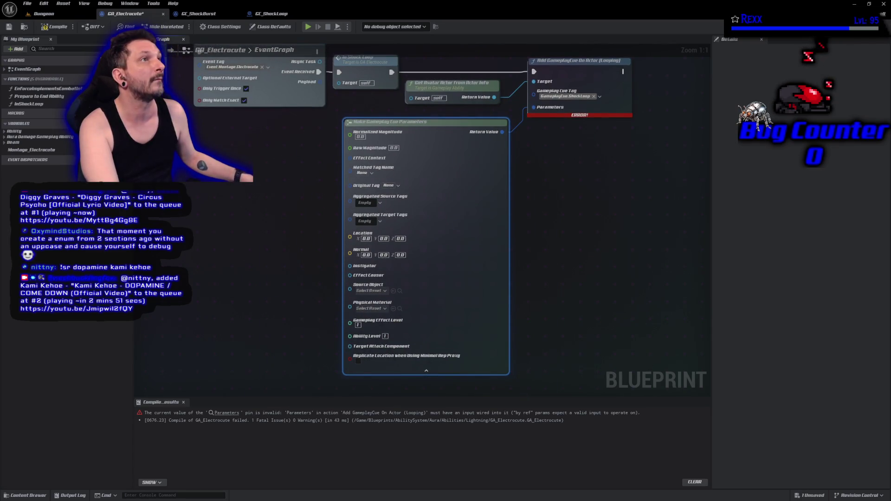
{"action": "key", "text": "F7"}
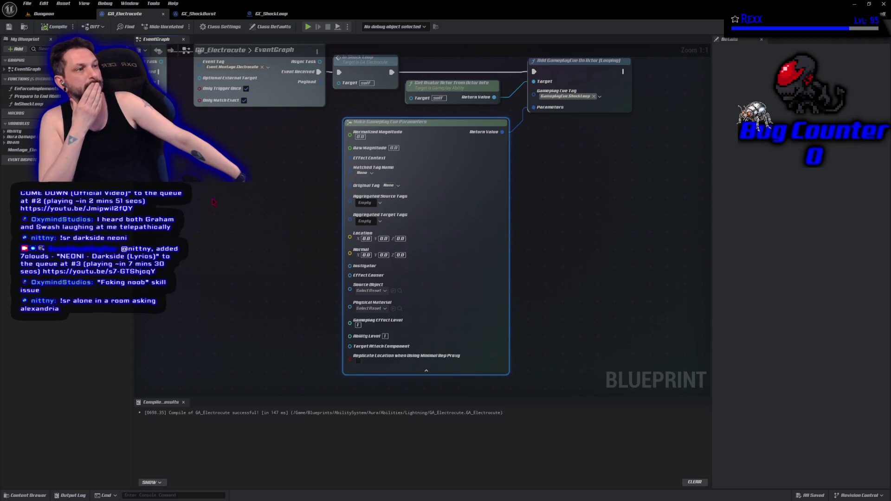
{"action": "key", "text": "Home"}
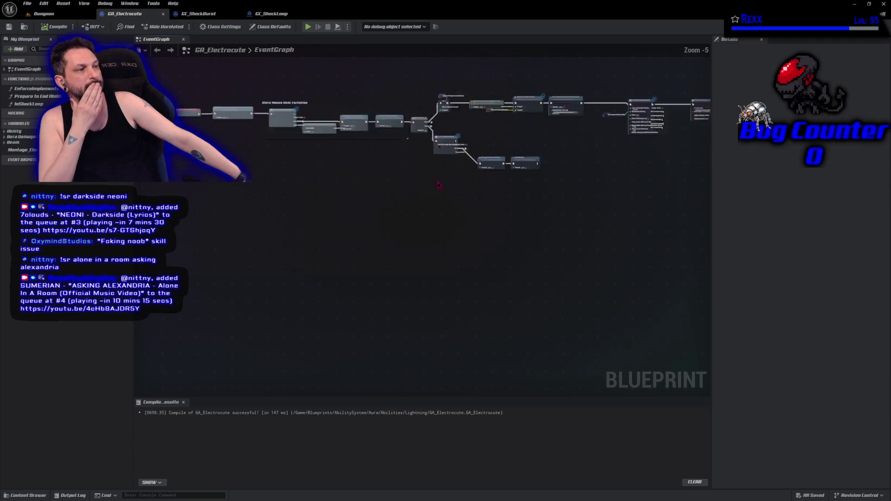
- In Prepare to End Ability, add Remove GameplayCue On Actor (Looping) with ShockLoop after Set Movement Mode, then compile
{"action": "scroll", "coordinate": [438, 185], "scroll_direction": "up", "scroll_amount": 5}
{"action": "double_click", "coordinate": [320, 172]}
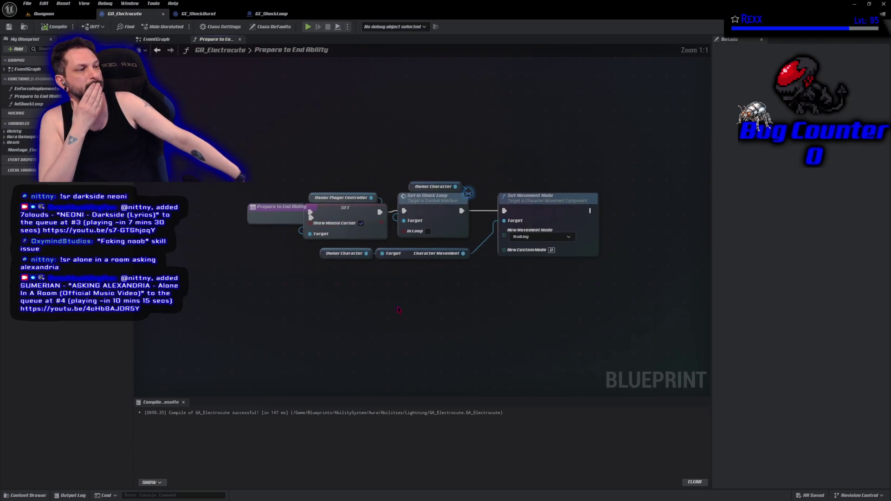
{"action": "left_click_drag", "start_coordinate": [398, 310], "coordinate": [340, 286]}
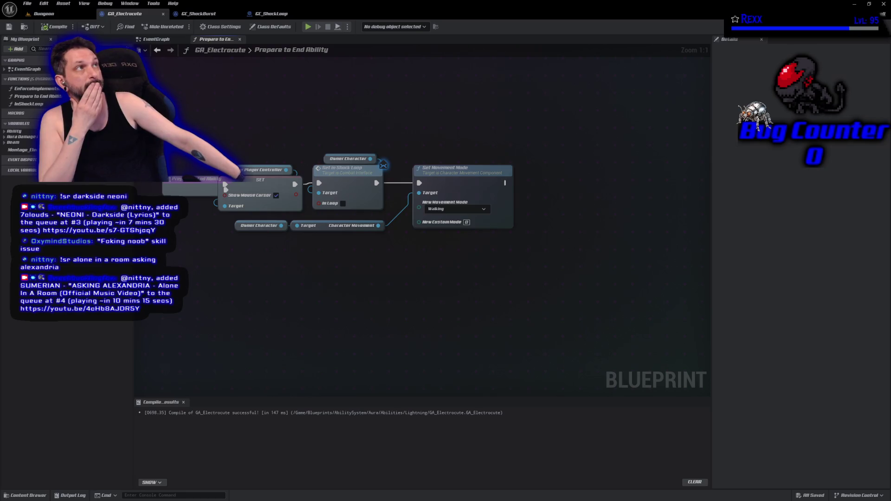
{"action": "right_click", "coordinate": [546, 195]}
{"action": "type", "text": "remove gamepla"}
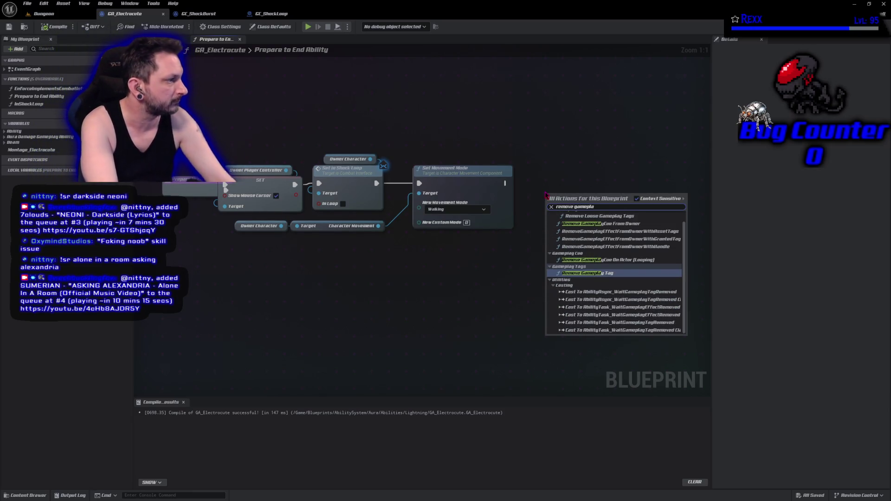
{"action": "key", "text": "Return"}
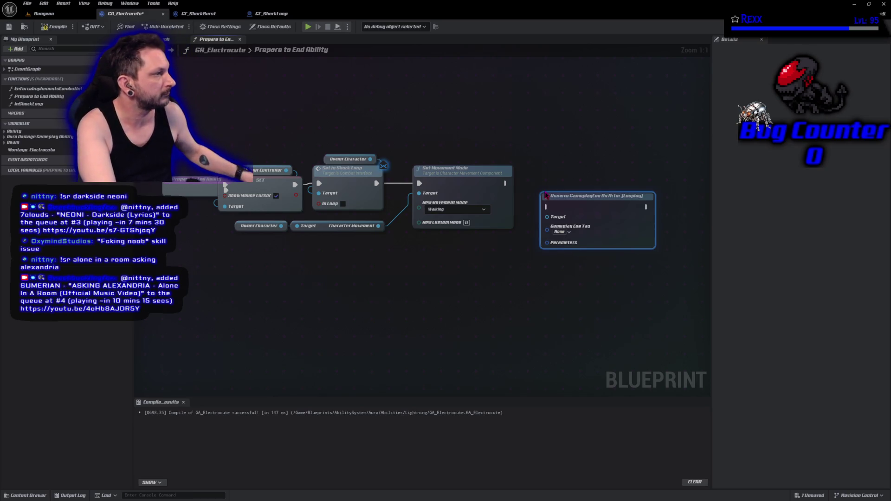
{"action": "left_click_drag", "start_coordinate": [507, 183], "coordinate": [547, 206]}
{"action": "left_click_drag", "start_coordinate": [570, 205], "coordinate": [571, 182]}
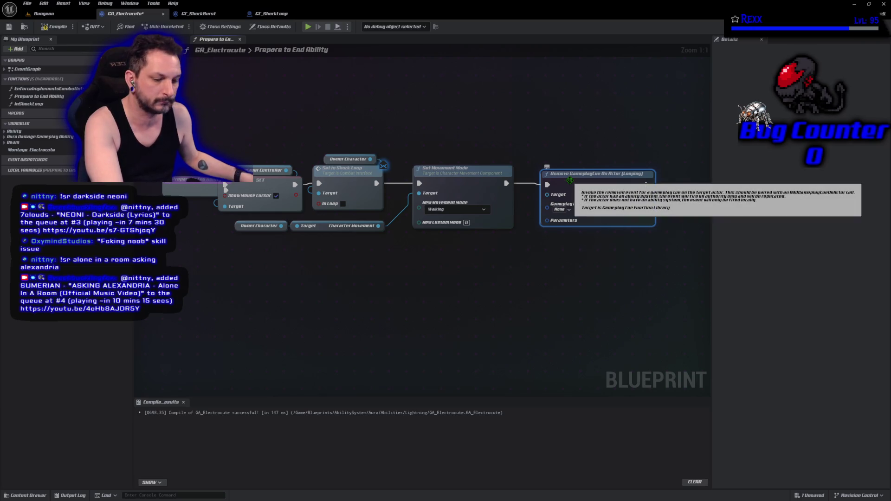
{"action": "left_click", "coordinate": [561, 209]}
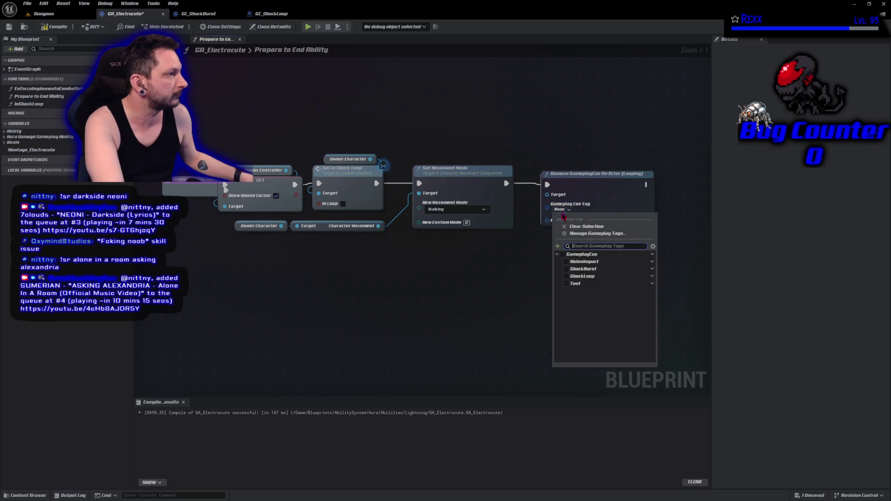
{"action": "left_click", "coordinate": [568, 277]}
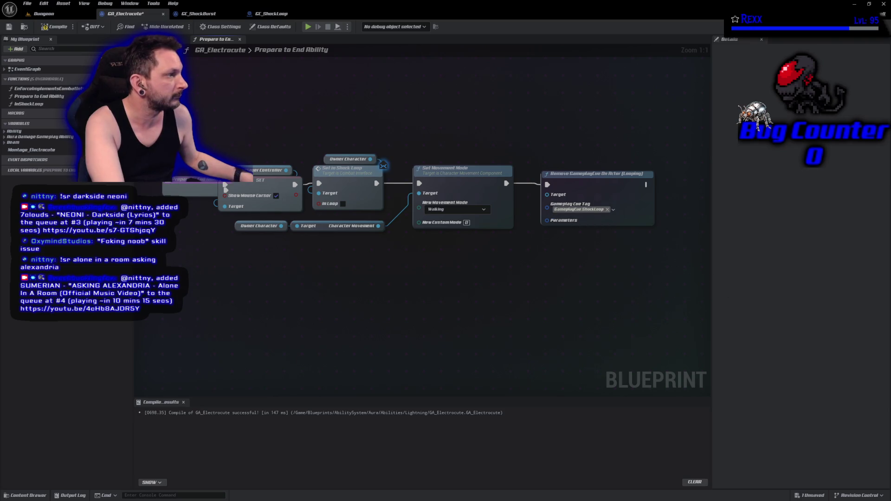
{"action": "left_click", "coordinate": [55, 26]}
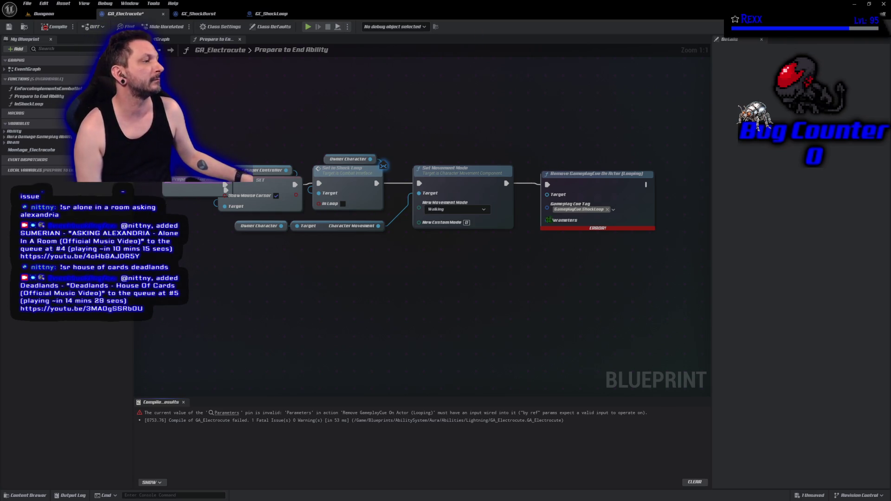
- Feed a Make Gameplay Cue Parameters node into the remove node's Parameters and save
{"action": "left_click_drag", "start_coordinate": [547, 221], "coordinate": [461, 245]}
{"action": "left_click", "coordinate": [554, 253]}
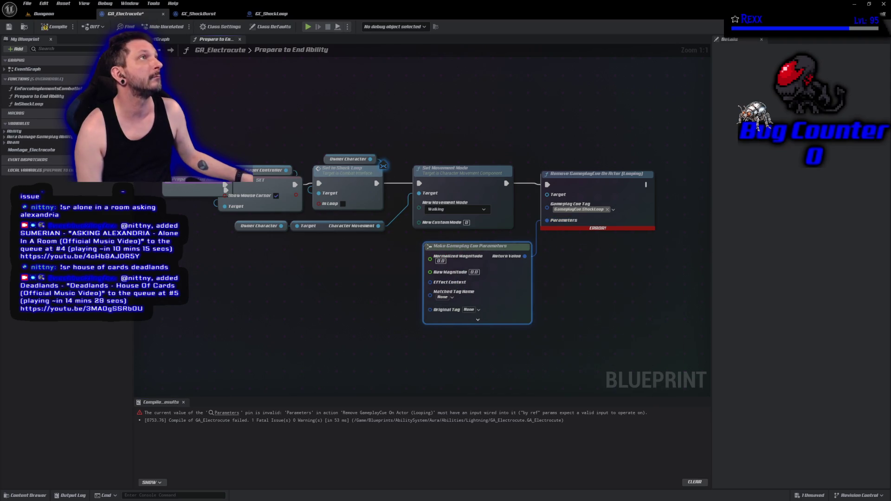
{"action": "key", "text": "ctrl+s"}
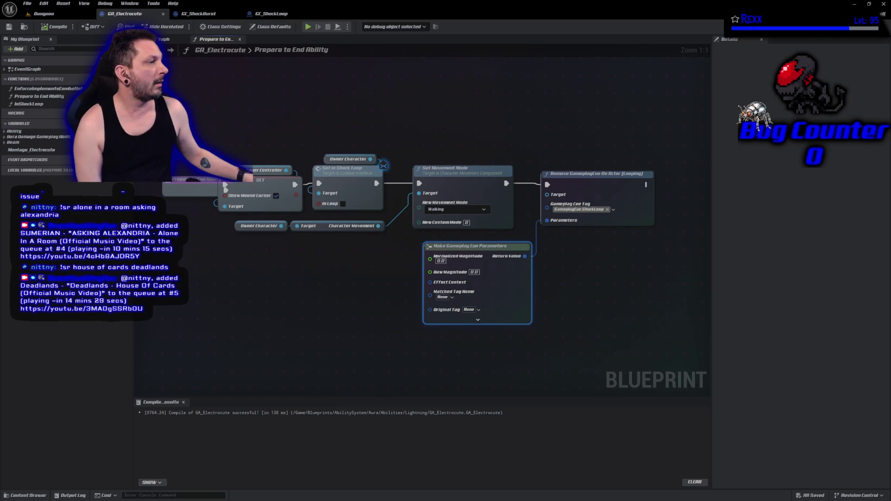
- Delete the looping remove-cue node and its Make Gameplay Cue Parameters node
{"action": "left_click", "coordinate": [602, 200]}
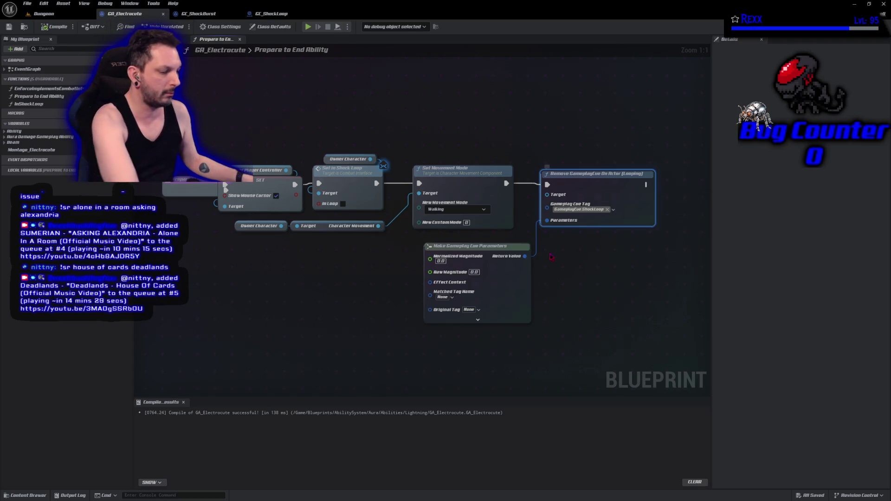
{"action": "key", "text": "Delete"}
{"action": "left_click", "coordinate": [487, 277]}
{"action": "key", "text": "Delete"}
- Chain Remove GameplayCue From Owner with the ShockLoop tag after Set Movement Mode, then compile and save
{"action": "left_click_drag", "start_coordinate": [505, 183], "coordinate": [534, 182]}
{"action": "type", "text": "remov"}
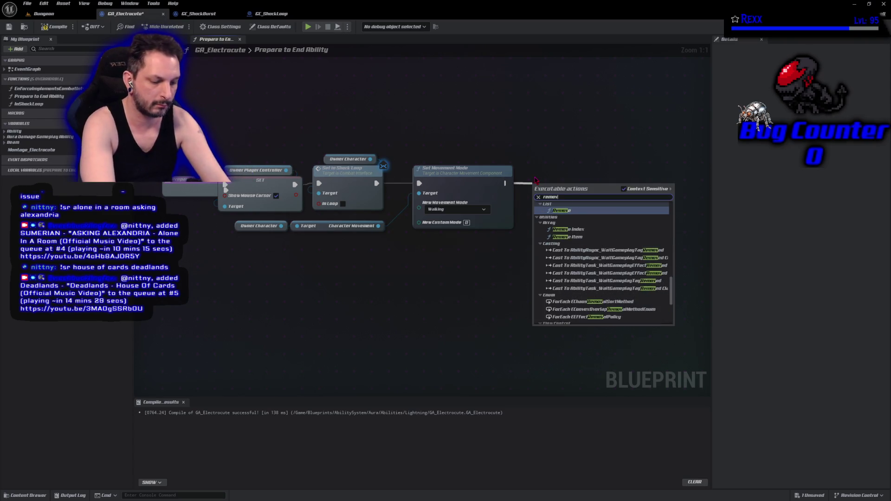
{"action": "type", "text": "e gameplaycue from"}
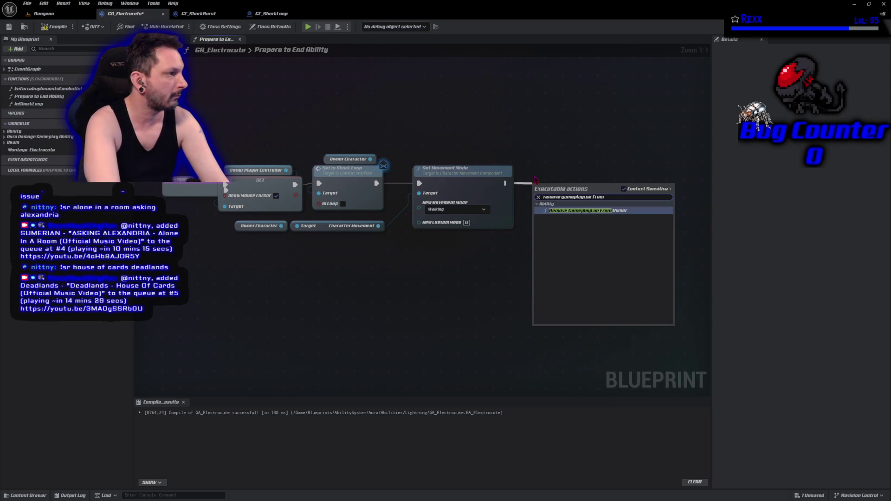
{"action": "left_click", "coordinate": [603, 211]}
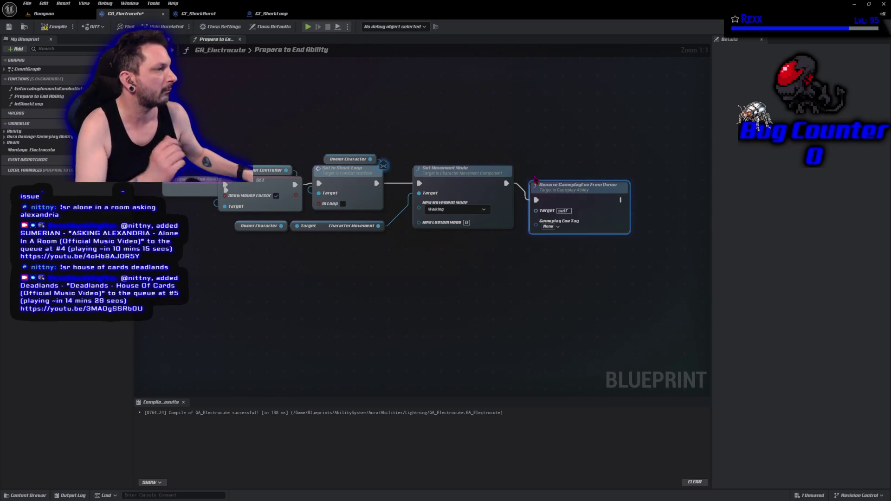
{"action": "left_click", "coordinate": [550, 227]}
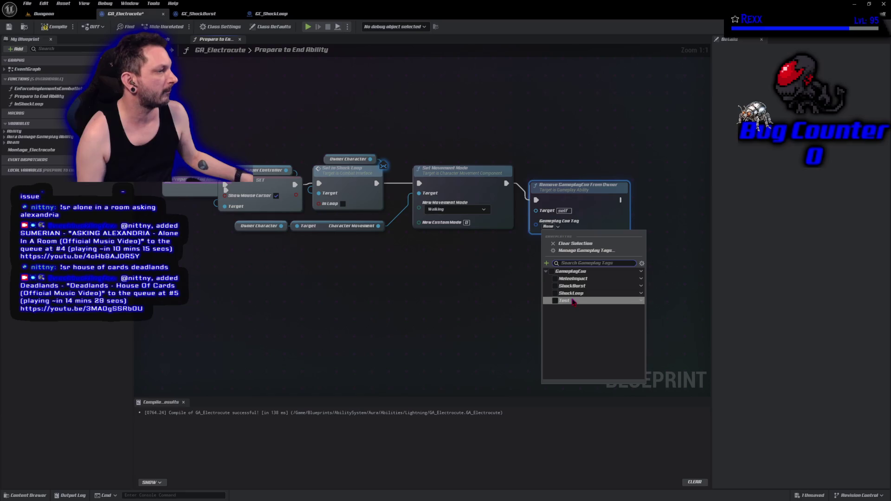
{"action": "left_click", "coordinate": [571, 293]}
{"action": "left_click_drag", "start_coordinate": [567, 191], "coordinate": [578, 174]}
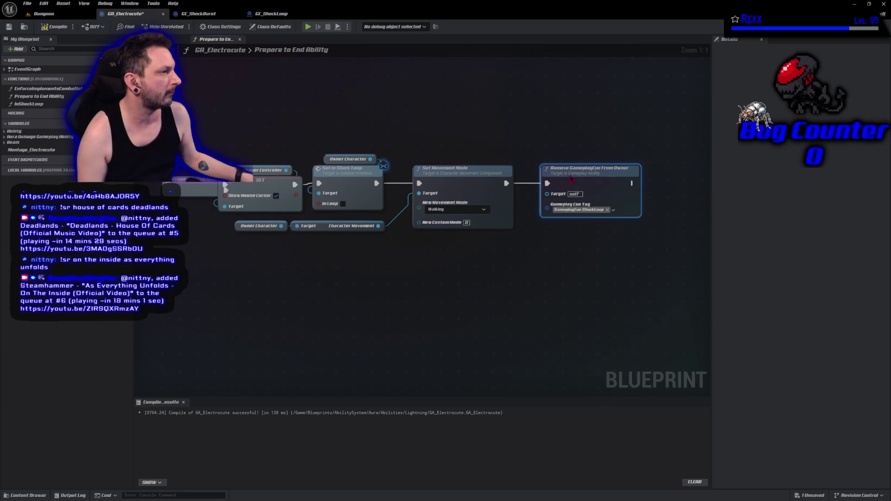
{"action": "left_click", "coordinate": [49, 26]}
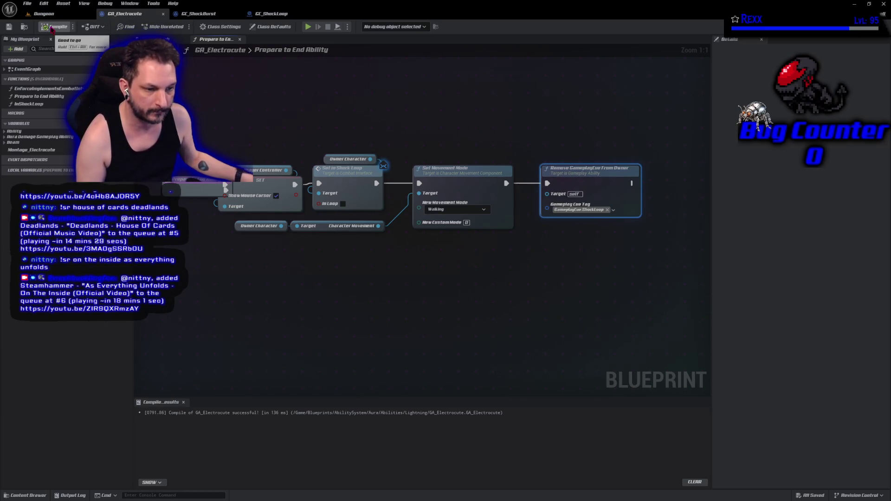
{"action": "key", "text": "ctrl+s"}
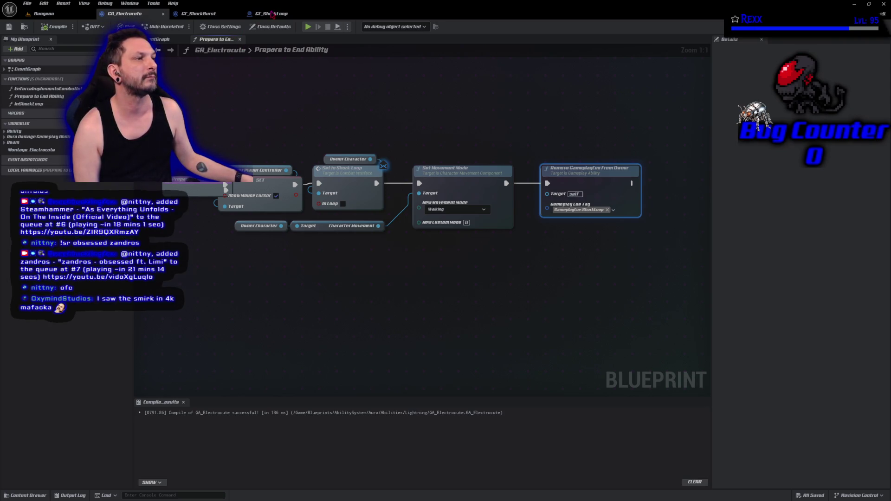
{"action": "left_click", "coordinate": [272, 14]}
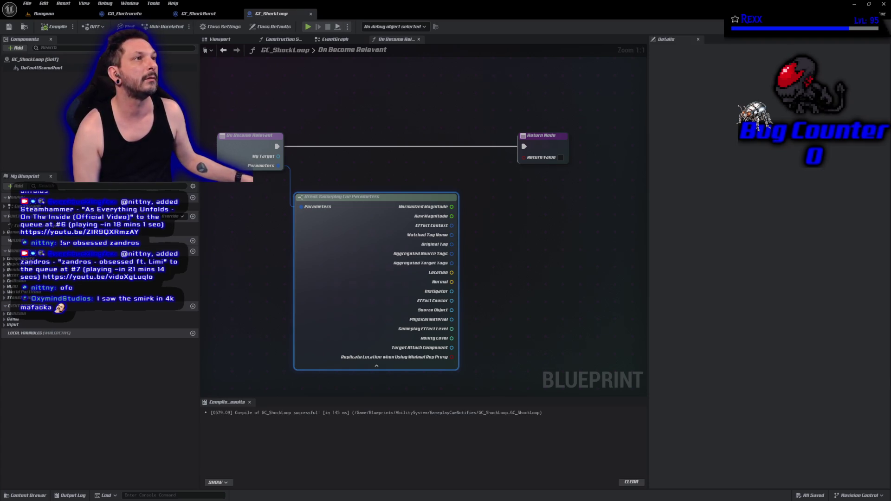
- Override On Cease Relevant in GC_ShockLoop, shift its Return Node right, compile, and show Class Defaults
{"action": "left_click", "coordinate": [176, 216]}
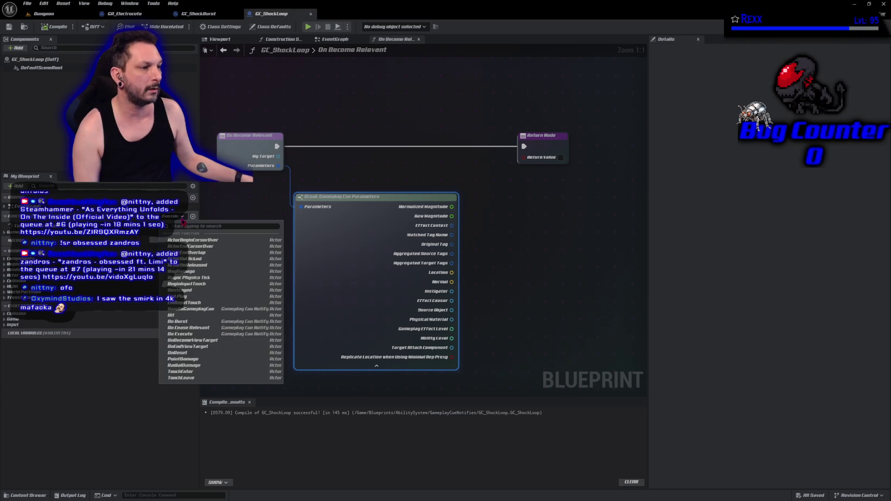
{"action": "left_click", "coordinate": [210, 328]}
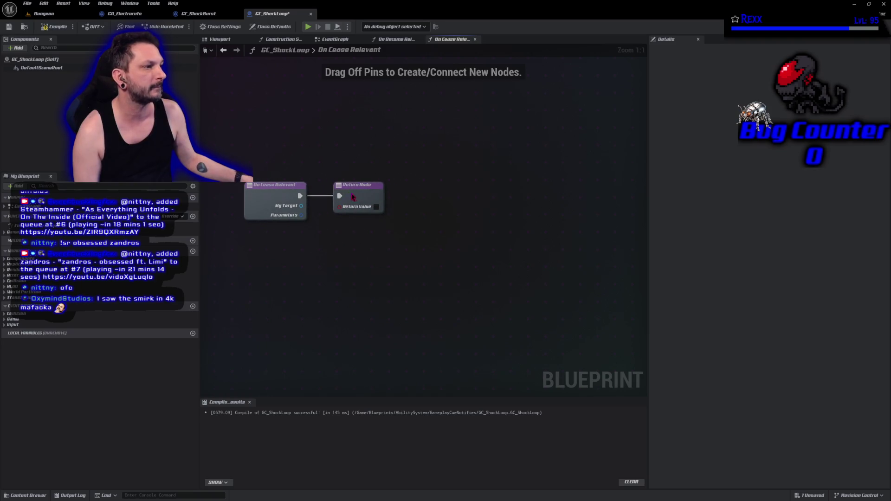
{"action": "left_click_drag", "start_coordinate": [351, 199], "coordinate": [551, 198]}
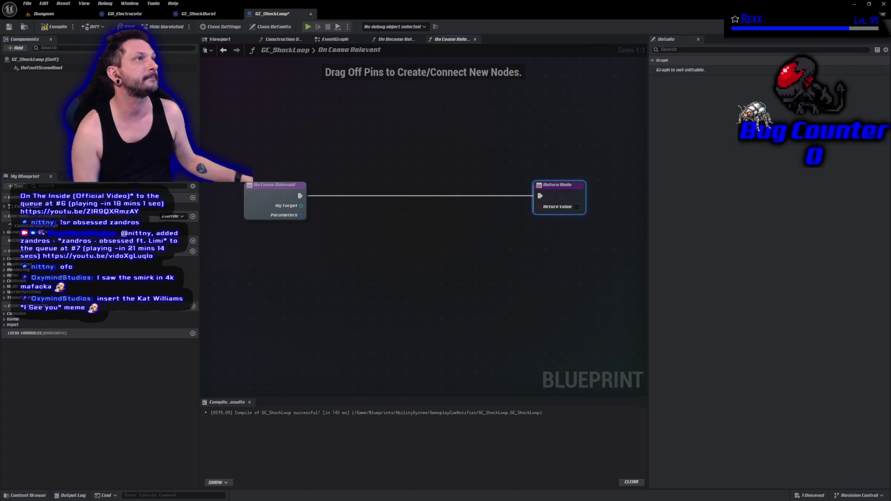
{"action": "left_click", "coordinate": [54, 27]}
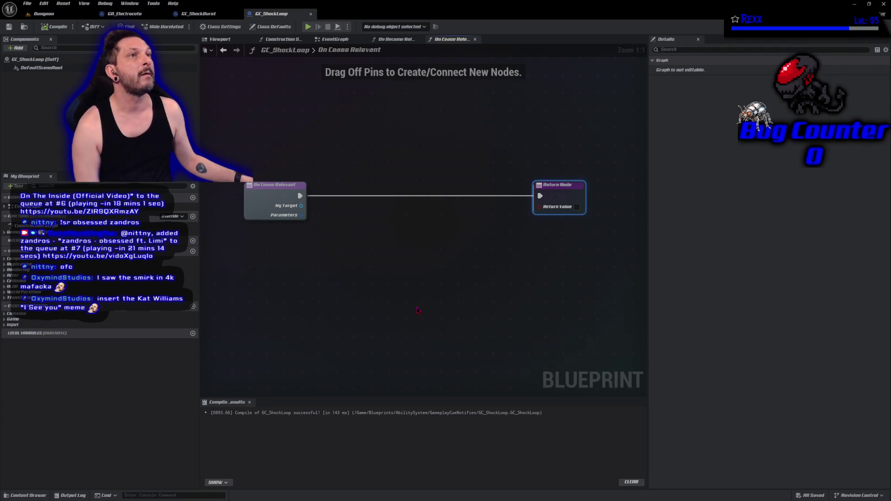
{"action": "left_click", "coordinate": [417, 310]}
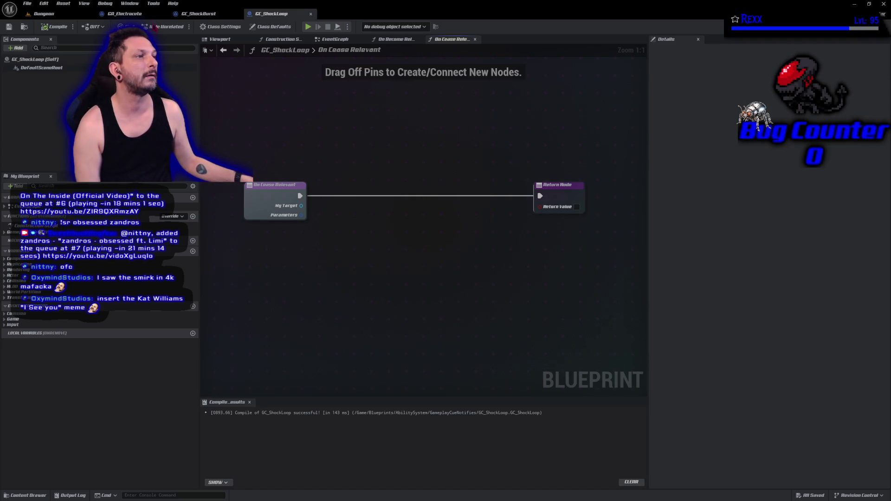
{"action": "left_click", "coordinate": [285, 28]}
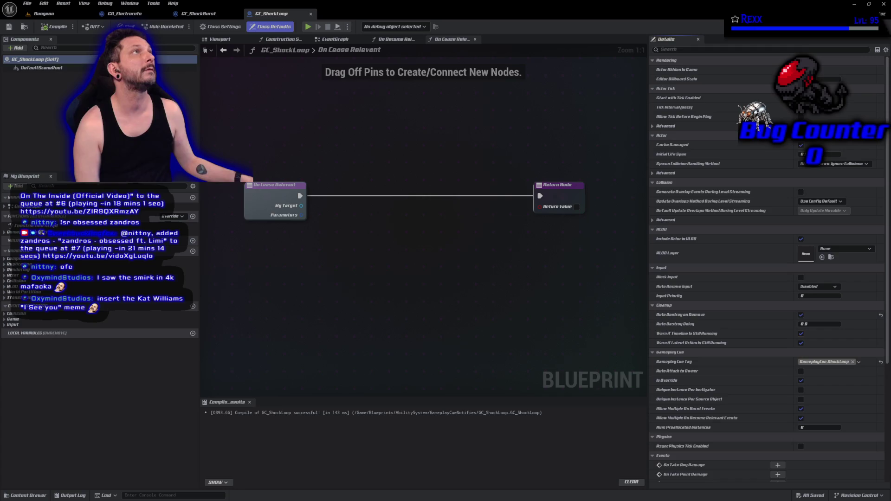
- Add a Spawn System Attached node in GC_ShockLoop's On Become Relevant graph
{"action": "left_click", "coordinate": [397, 39]}
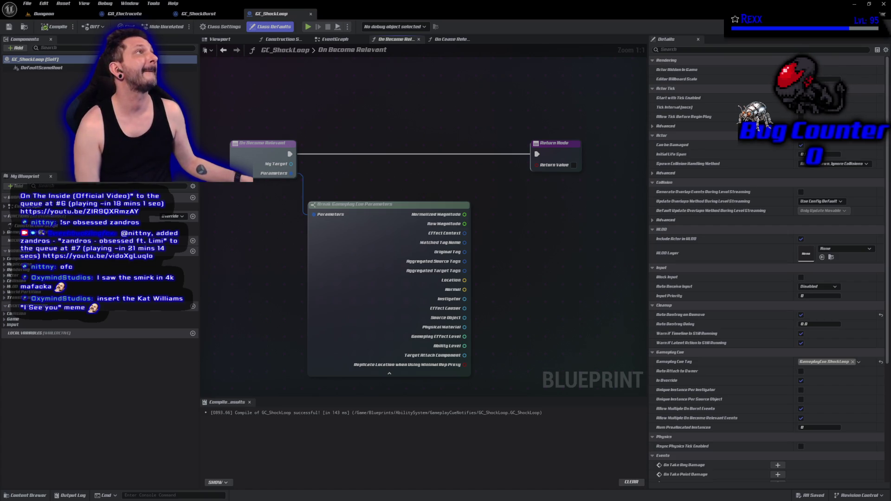
{"action": "right_click", "coordinate": [422, 146]}
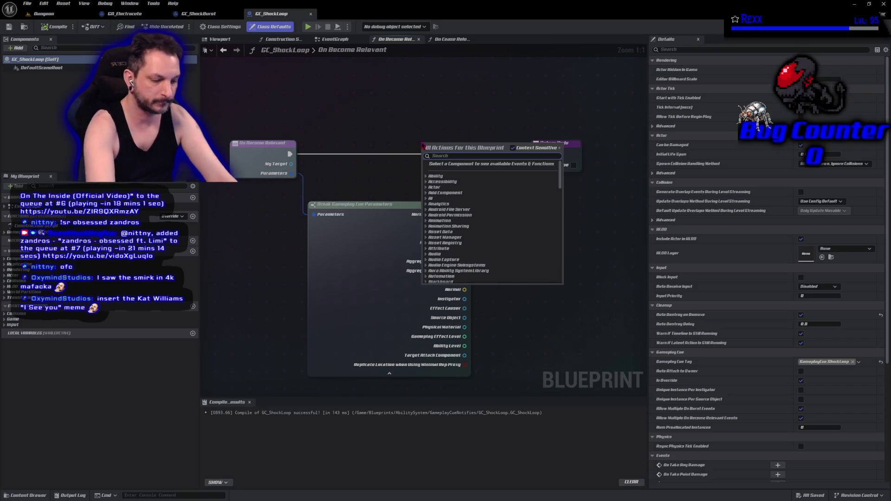
{"action": "type", "text": "spawn sysu"}
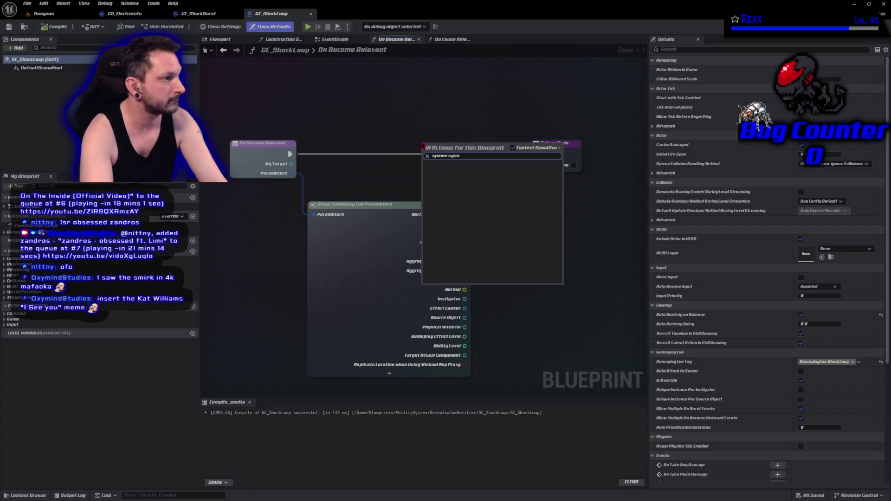
{"action": "key", "text": "BackSpace"}
{"action": "type", "text": "tem"}
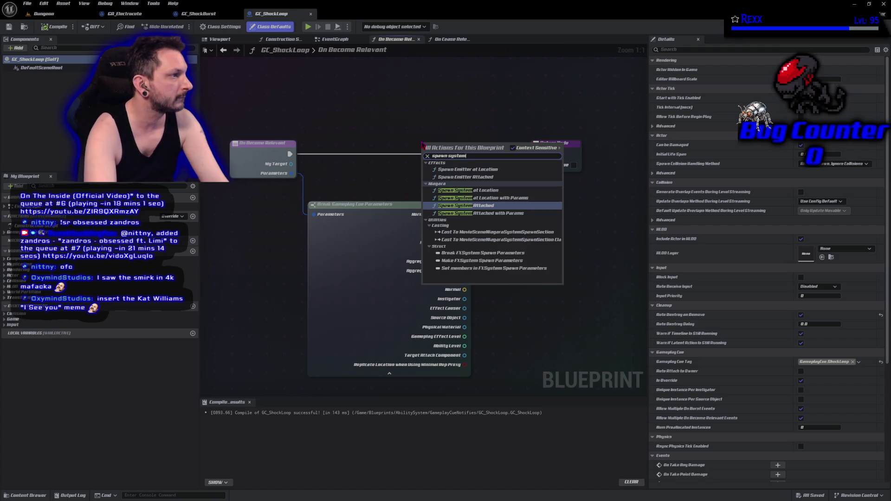
{"action": "type", "text": " att"}
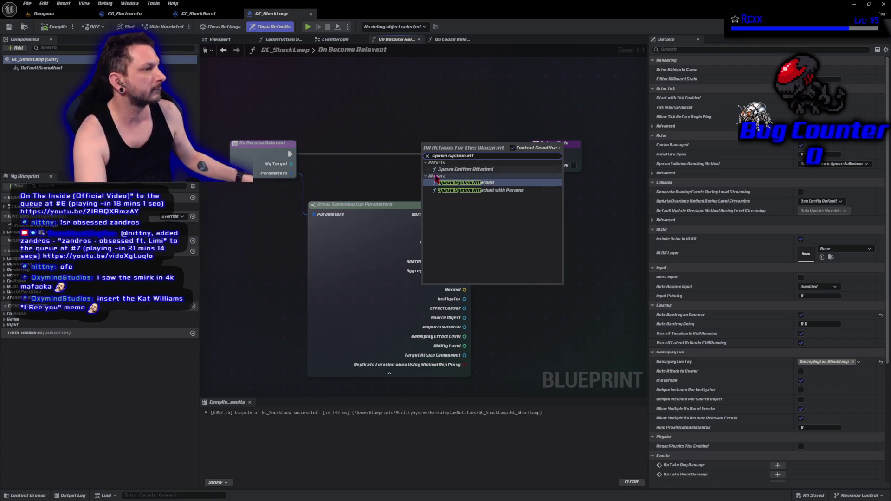
{"action": "left_click", "coordinate": [453, 186]}
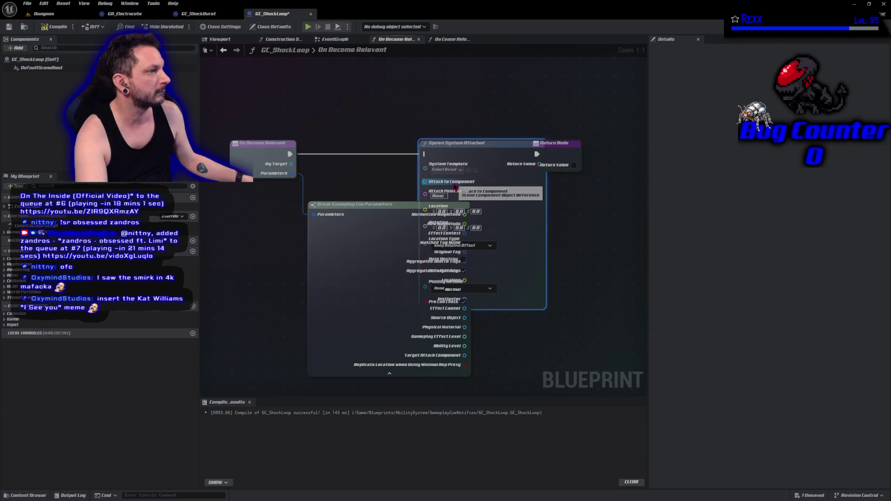
- Place Spawn System Attached between the entry and Return Node, rewire execution, then return to GA_Electrocute
{"action": "mouse_move", "coordinate": [563, 158]}
{"action": "left_mouse_down"}
{"action": "mouse_move", "coordinate": [638, 157]}
{"action": "mouse_move", "coordinate": [666, 168]}
{"action": "mouse_move", "coordinate": [617, 166]}
{"action": "left_mouse_up"}
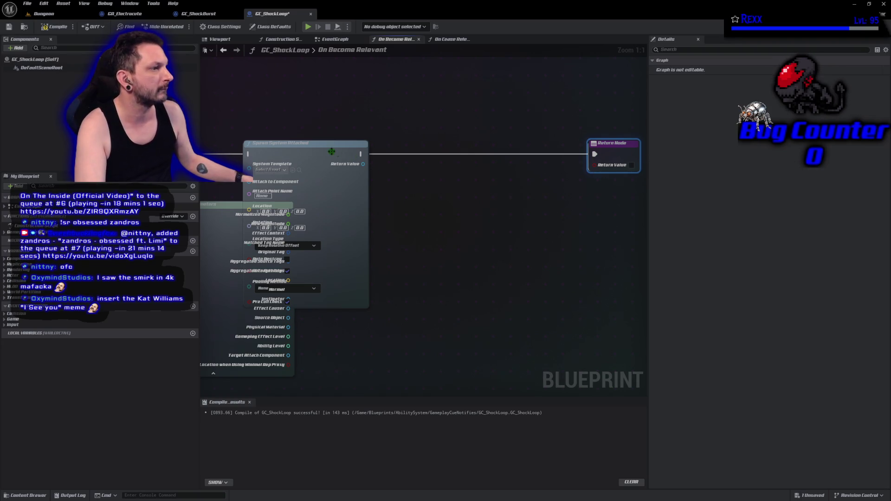
{"action": "left_click_drag", "start_coordinate": [331, 152], "coordinate": [491, 153]}
{"action": "mouse_move", "coordinate": [596, 153]}
{"action": "left_mouse_down"}
{"action": "mouse_move", "coordinate": [492, 167]}
{"action": "mouse_move", "coordinate": [409, 154]}
{"action": "mouse_move", "coordinate": [595, 154]}
{"action": "left_mouse_up"}
{"action": "left_click_drag", "start_coordinate": [323, 91], "coordinate": [430, 87]}
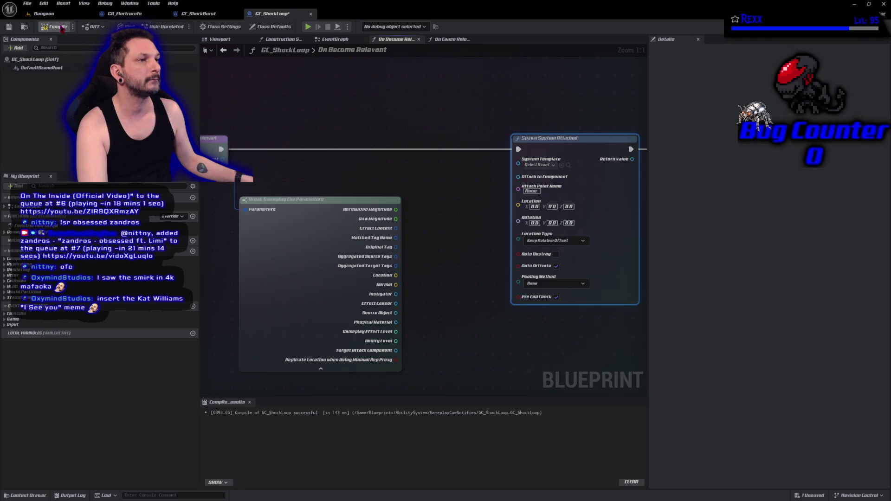
{"action": "left_click", "coordinate": [129, 15]}
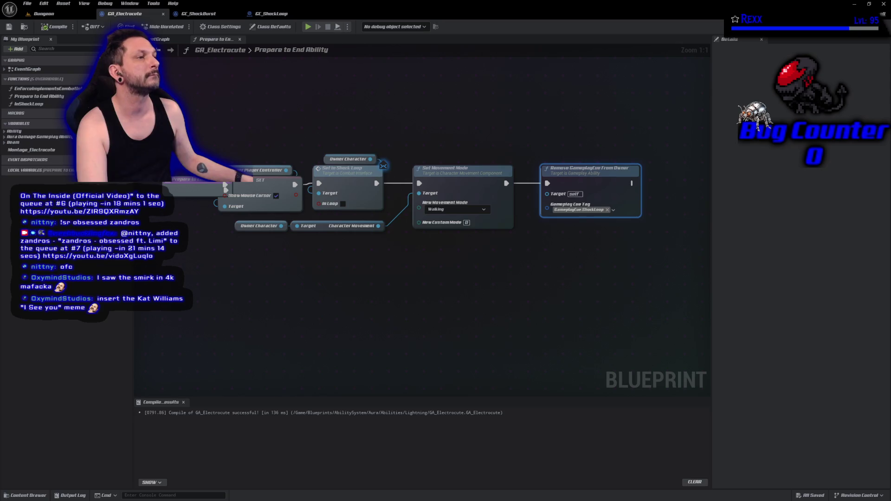
- Collapse the advanced pins of the Make GameplayCue Parameters node feeding Add GameplayCue in the EventGraph
{"action": "left_click", "coordinate": [163, 40]}
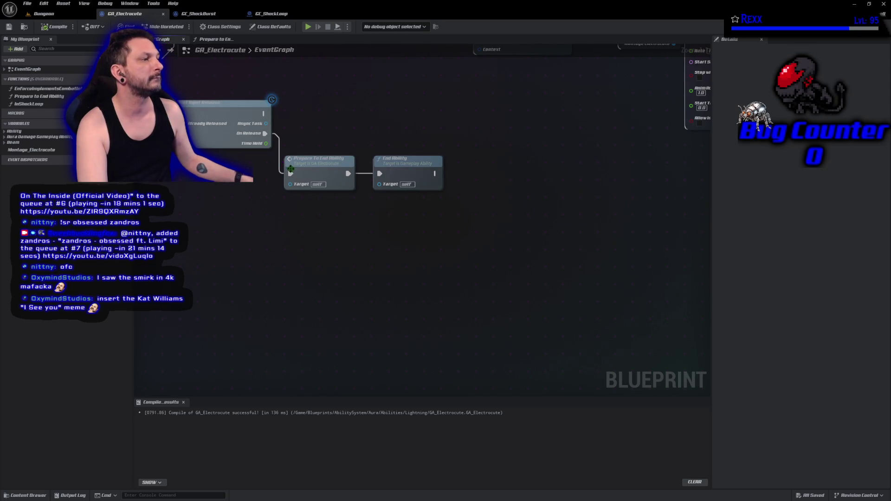
{"action": "scroll", "coordinate": [435, 302], "scroll_direction": "up", "scroll_amount": 2}
{"action": "left_click_drag", "start_coordinate": [435, 302], "coordinate": [29, 244]}
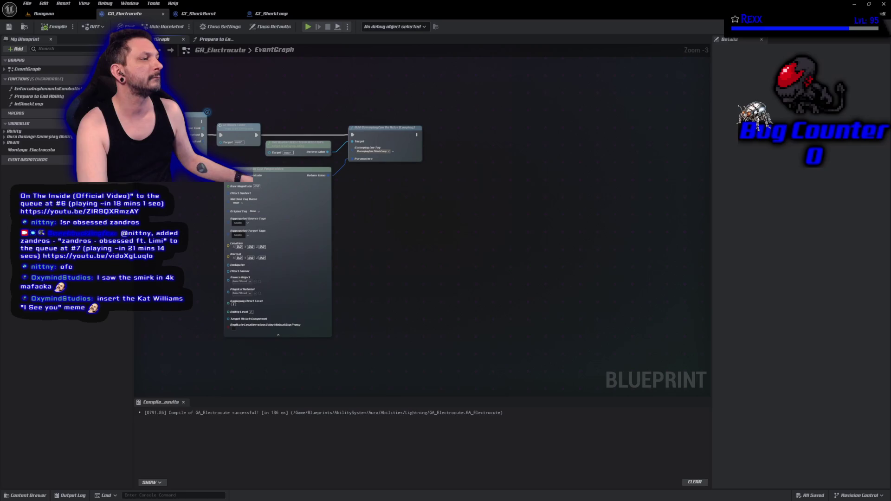
{"action": "scroll", "coordinate": [420, 176], "scroll_direction": "up", "scroll_amount": 2}
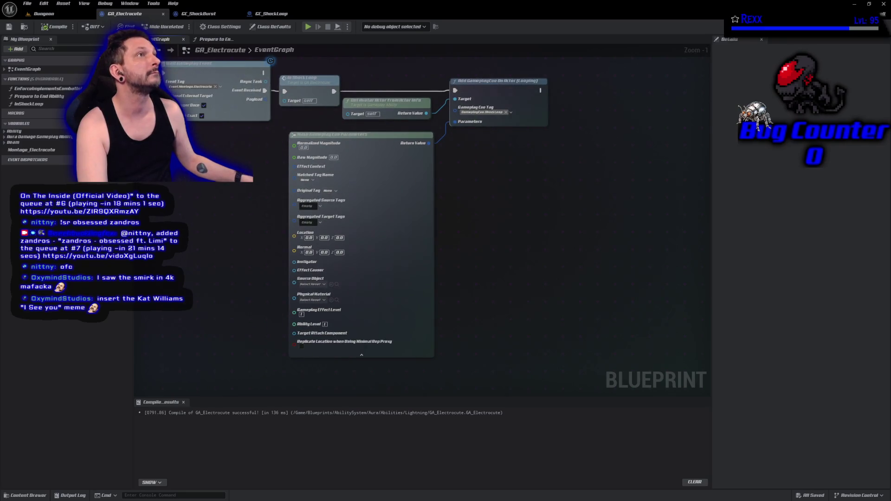
{"action": "left_click", "coordinate": [361, 355]}
{"action": "left_click_drag", "start_coordinate": [210, 175], "coordinate": [211, 200]}
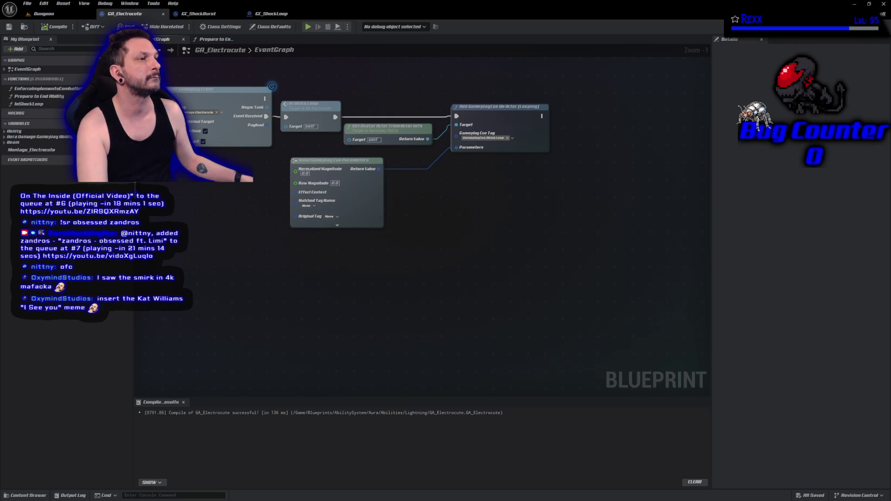
- Check GC_ShockLoop, return to GA_Electrocute, then switch to JetBrains Rider
{"action": "left_click", "coordinate": [272, 13]}
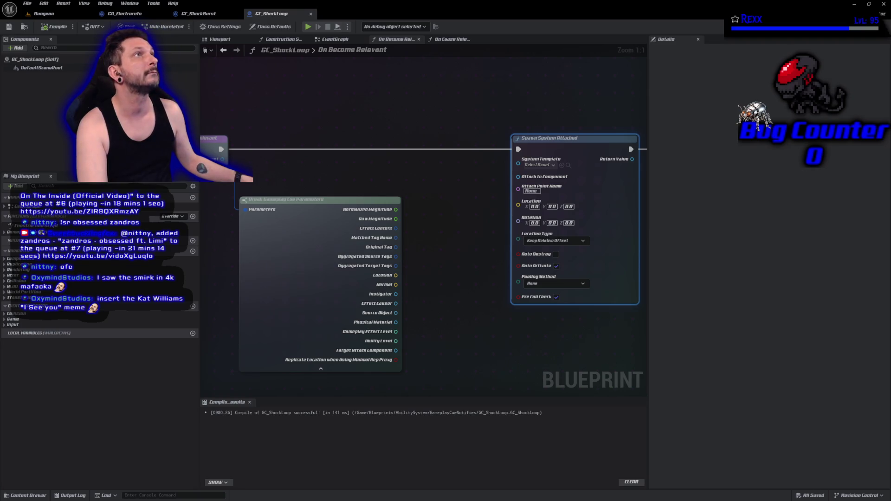
{"action": "left_click", "coordinate": [124, 13]}
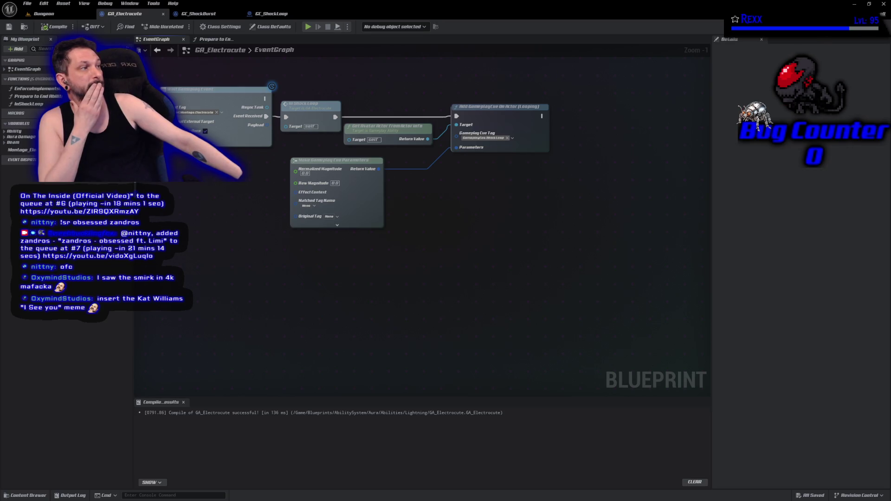
{"action": "key", "text": "alt+Tab"}
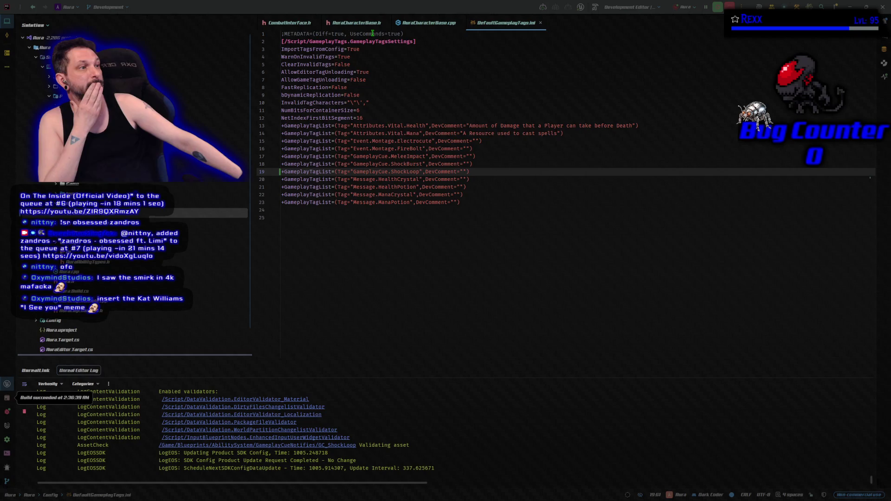
- View the SetInShockLoop declaration in CombatInterface.h, then switch away from Rider
{"action": "left_click", "coordinate": [289, 23]}
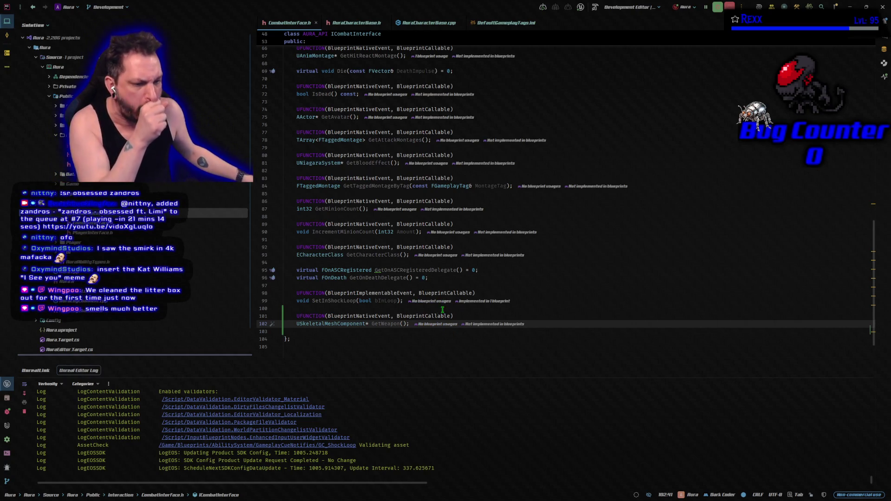
{"action": "key", "text": "alt+Tab"}
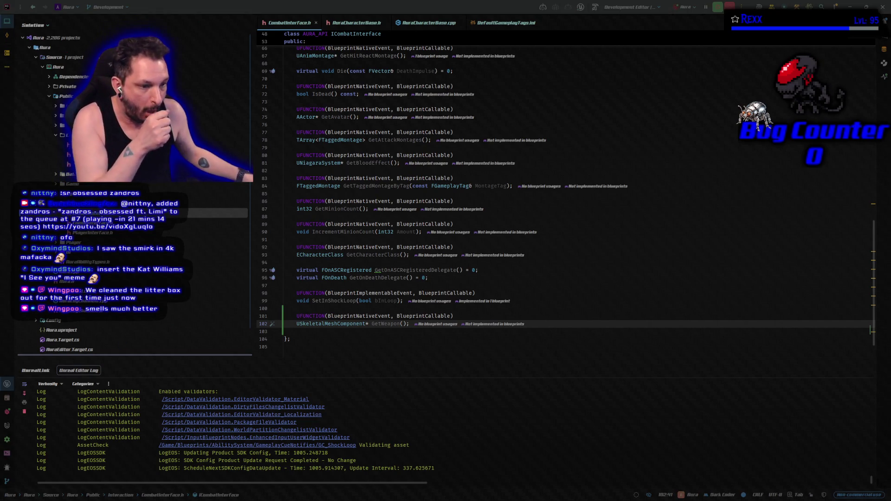
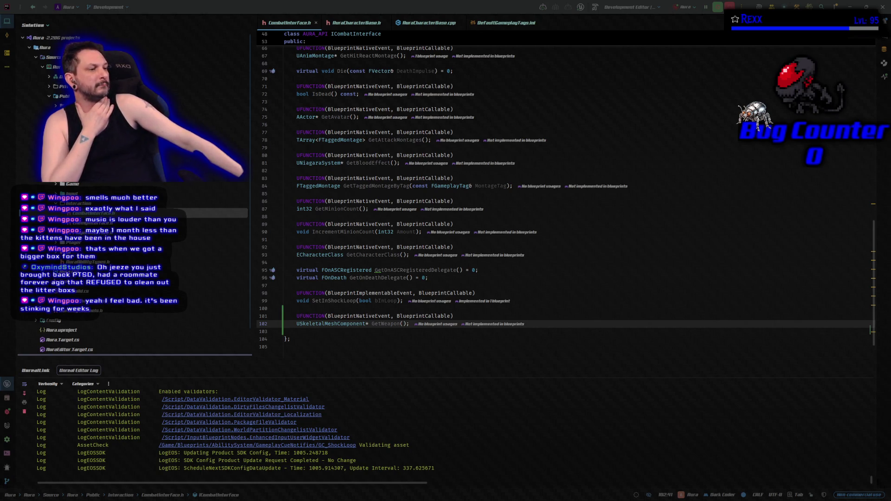
- Confirm GetWeapon_Implementation in AuraCharacterBase returns Weapon, then return to Unreal Editor
{"action": "left_click", "coordinate": [368, 23]}
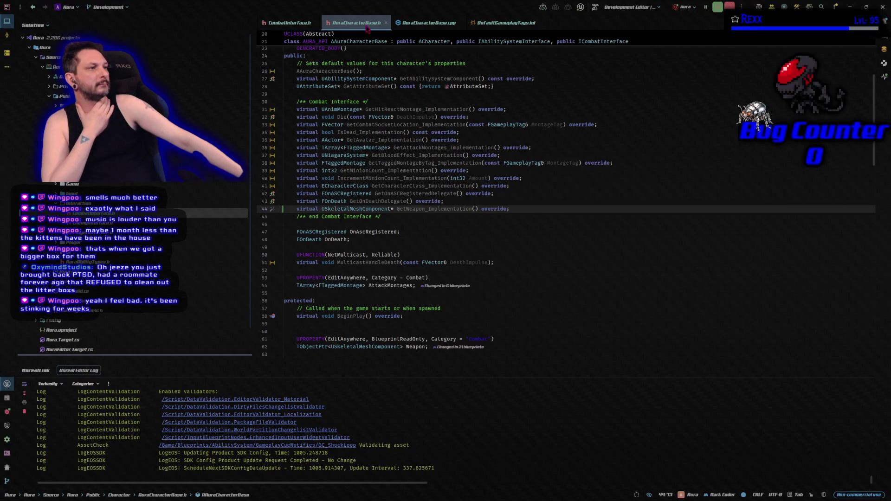
{"action": "key", "text": "alt+Return"}
{"action": "key", "text": "Return"}
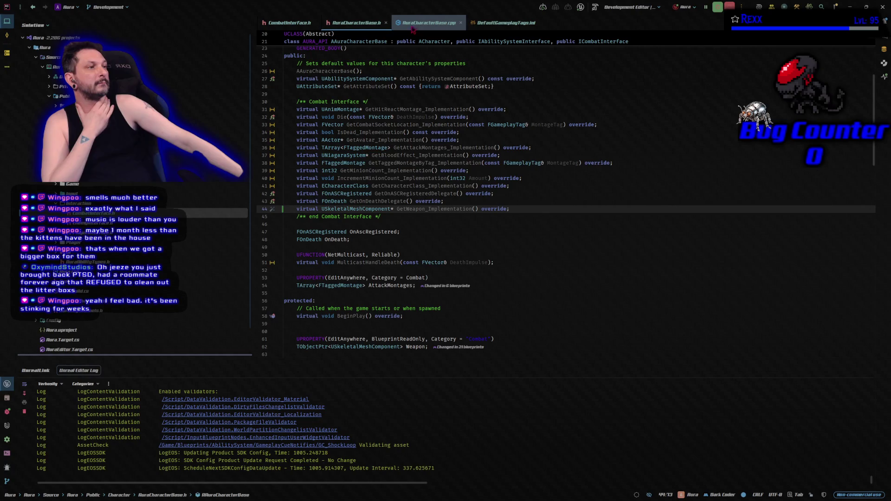
{"action": "key", "text": "ctrl+w"}
{"action": "key", "text": "ctrl+w"}
{"action": "key", "text": "ctrl+w"}
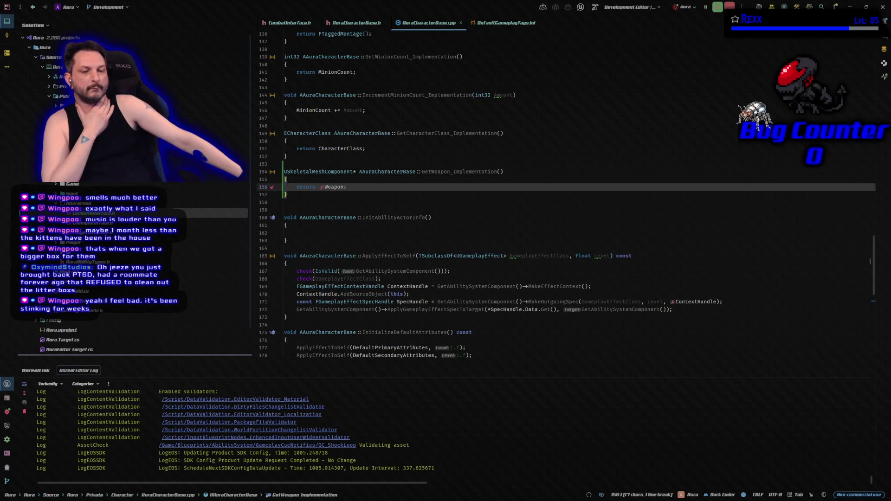
{"action": "key", "text": "alt+Tab"}
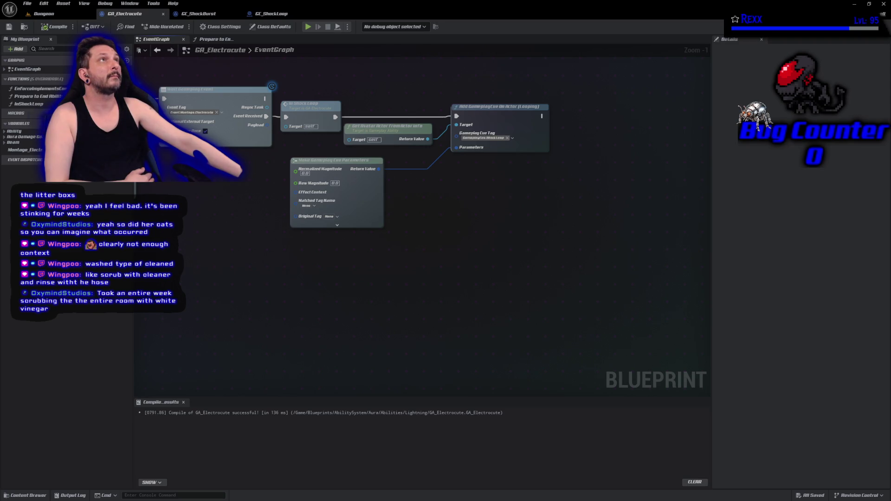
- Add a Get Weapon interface node beside Make Gameplay Cue Parameters in GA_Electrocute
{"action": "left_click_drag", "start_coordinate": [208, 251], "coordinate": [284, 287]}
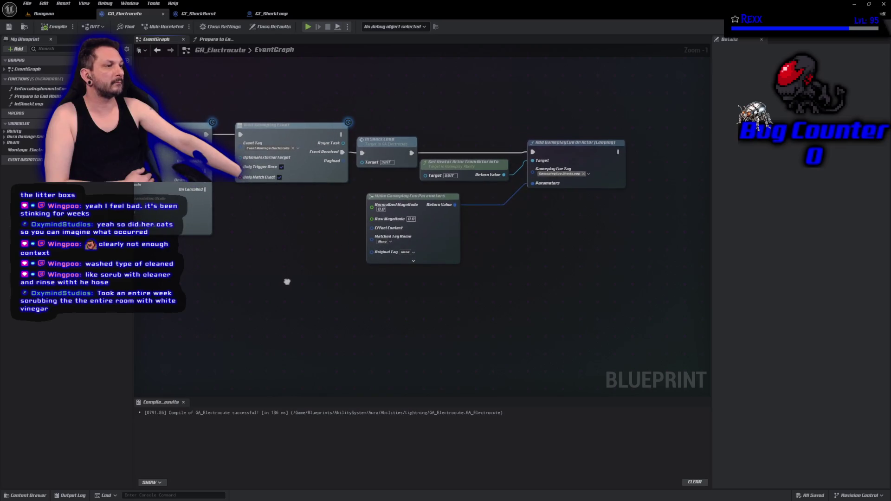
{"action": "left_click_drag", "start_coordinate": [426, 233], "coordinate": [480, 246]}
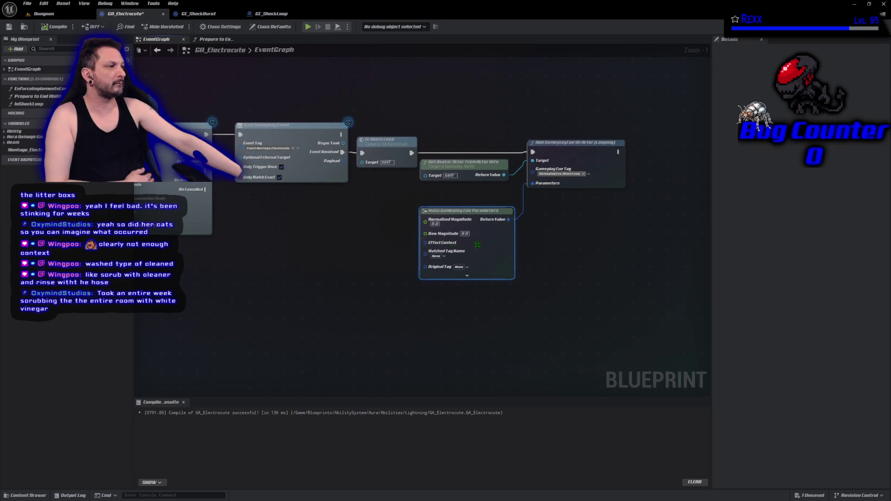
{"action": "right_click", "coordinate": [314, 253]}
{"action": "type", "text": "get weapon"}
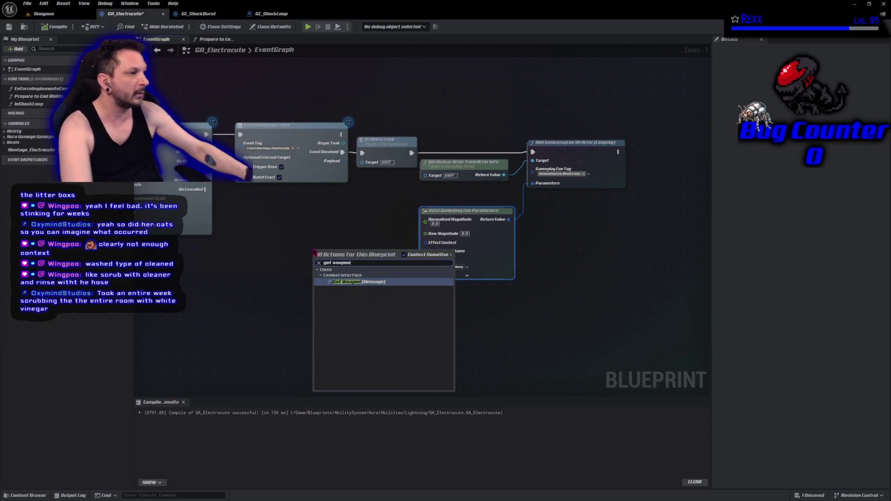
{"action": "left_click", "coordinate": [352, 282]}
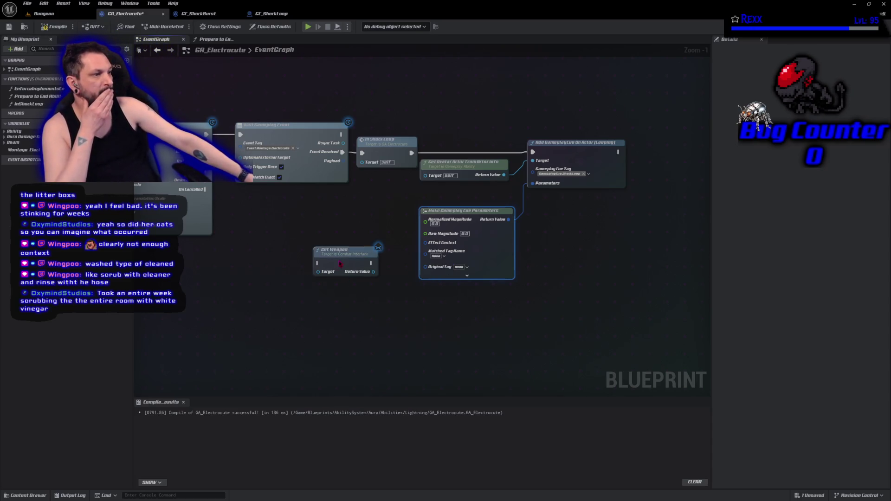
{"action": "left_click_drag", "start_coordinate": [340, 264], "coordinate": [338, 239]}
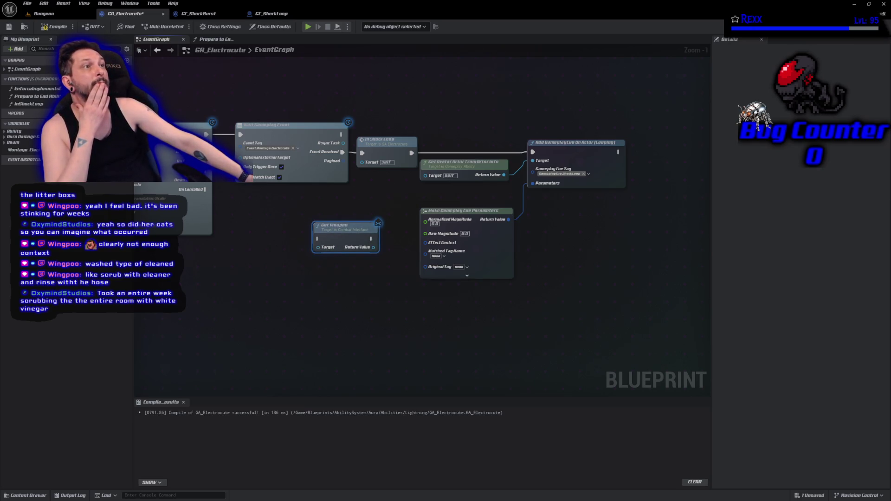
- Feed the avatar actor into Get Weapon's Target and its return into Target Attach Component
{"action": "left_click", "coordinate": [477, 165]}
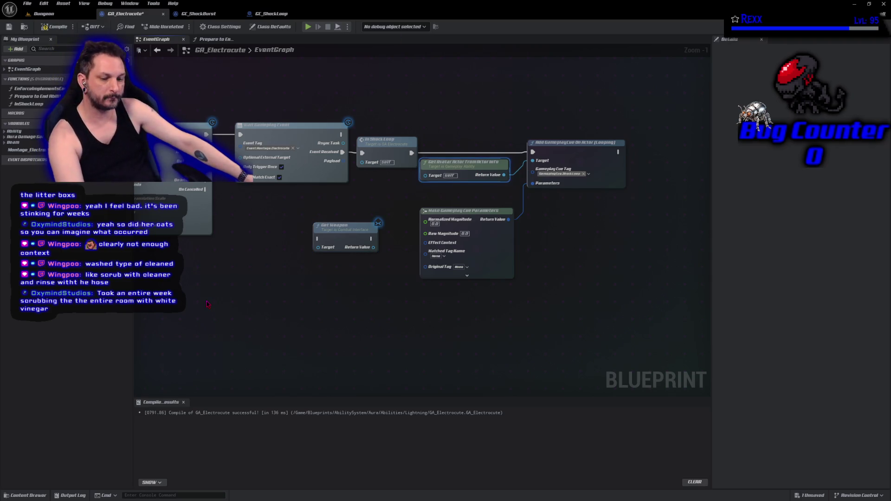
{"action": "key", "text": "ctrl+c"}
{"action": "key", "text": "ctrl+v"}
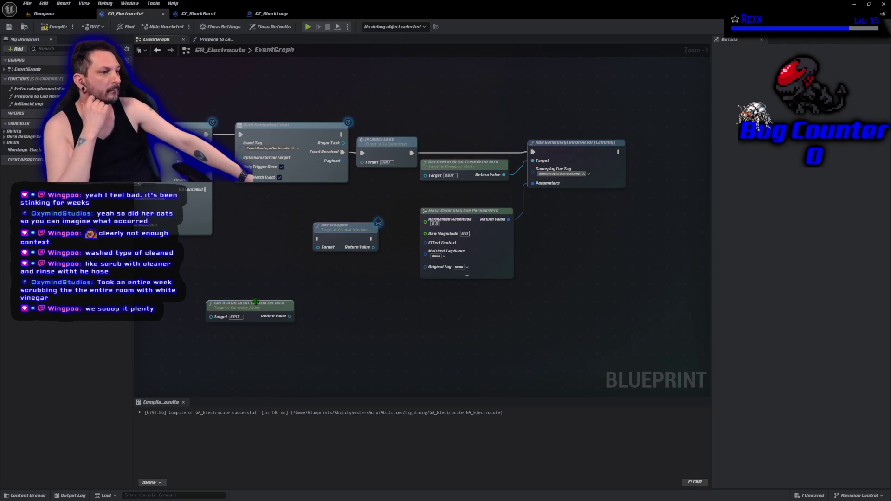
{"action": "mouse_move", "coordinate": [255, 302]}
{"action": "left_mouse_down"}
{"action": "mouse_move", "coordinate": [268, 244]}
{"action": "mouse_move", "coordinate": [367, 264]}
{"action": "mouse_move", "coordinate": [320, 252]}
{"action": "left_mouse_up"}
{"action": "left_click_drag", "start_coordinate": [264, 240], "coordinate": [260, 273]}
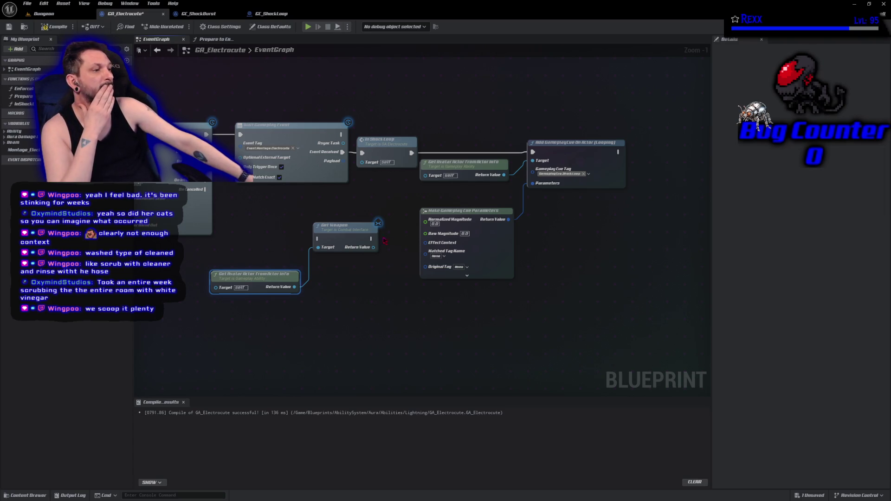
{"action": "mouse_move", "coordinate": [373, 246]}
{"action": "left_mouse_down"}
{"action": "mouse_move", "coordinate": [421, 283]}
{"action": "mouse_move", "coordinate": [360, 261]}
{"action": "mouse_move", "coordinate": [362, 274]}
{"action": "left_mouse_up"}
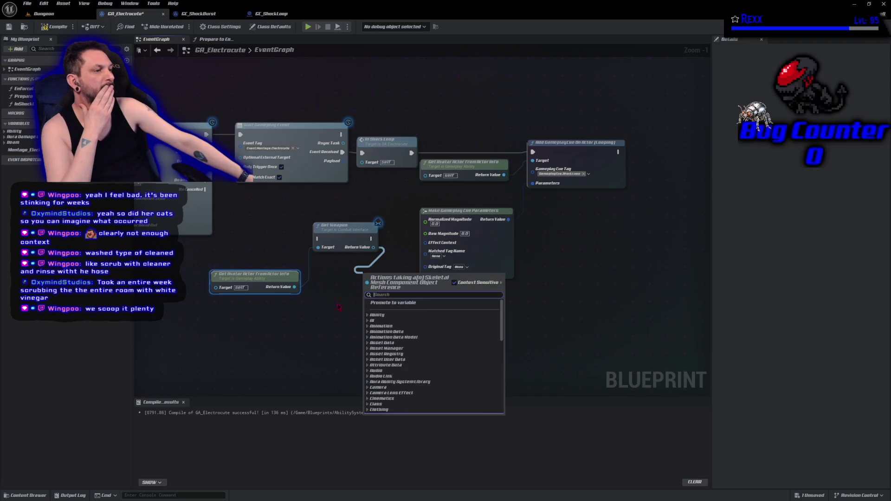
{"action": "left_click", "coordinate": [502, 261]}
{"action": "left_click", "coordinate": [466, 275]}
{"action": "left_click_drag", "start_coordinate": [376, 322], "coordinate": [366, 231]}
{"action": "mouse_move", "coordinate": [363, 157]}
{"action": "left_mouse_down"}
{"action": "mouse_move", "coordinate": [387, 218]}
{"action": "mouse_move", "coordinate": [403, 308]}
{"action": "mouse_move", "coordinate": [414, 318]}
{"action": "left_mouse_up"}
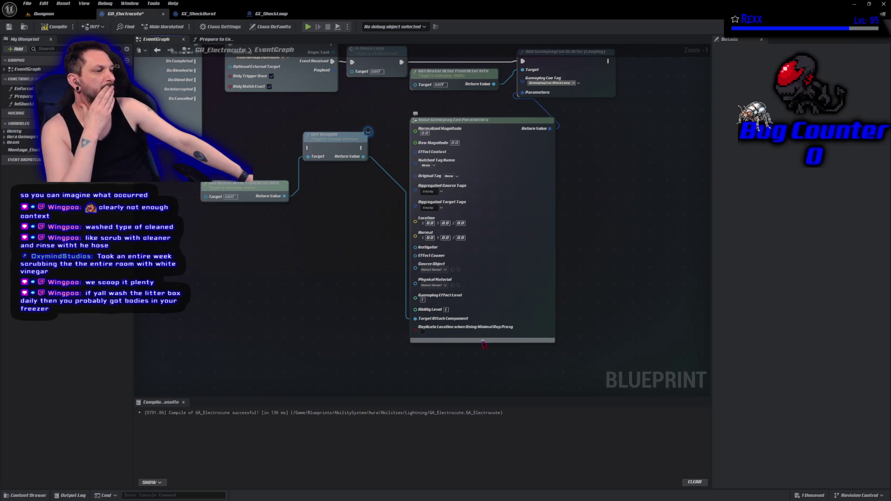
- Rearrange the nodes and drive Get Weapon from the original Get Avatar Actor node
{"action": "left_click", "coordinate": [468, 341]}
{"action": "left_click_drag", "start_coordinate": [402, 242], "coordinate": [438, 331]}
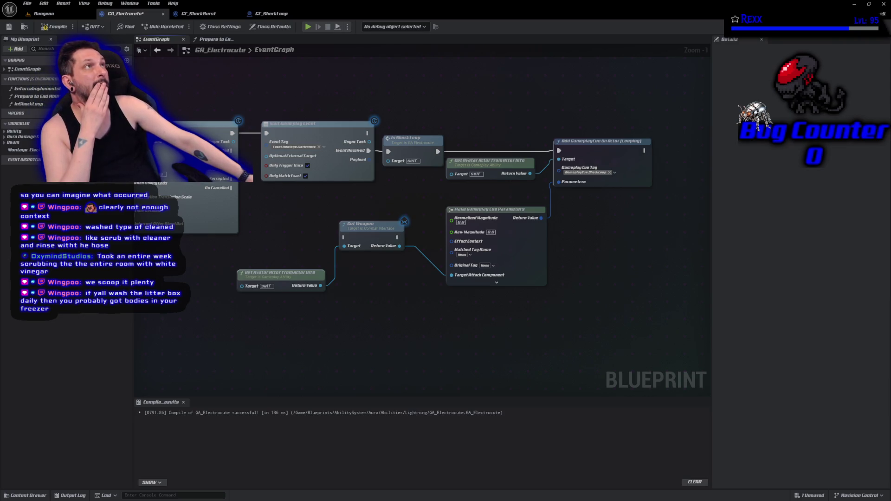
{"action": "left_click_drag", "start_coordinate": [602, 147], "coordinate": [509, 121]}
{"action": "left_click_drag", "start_coordinate": [639, 131], "coordinate": [690, 127]}
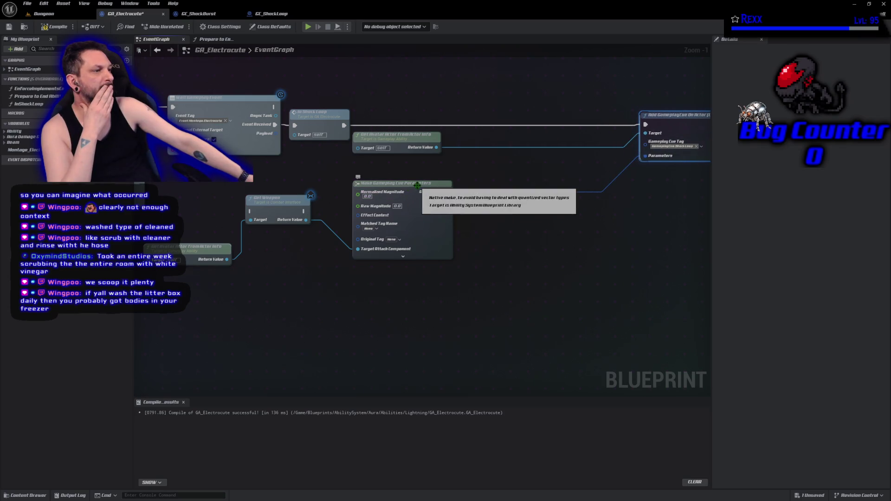
{"action": "mouse_move", "coordinate": [417, 187]}
{"action": "left_mouse_down"}
{"action": "mouse_move", "coordinate": [578, 175]}
{"action": "mouse_move", "coordinate": [592, 191]}
{"action": "mouse_move", "coordinate": [582, 182]}
{"action": "left_mouse_up"}
{"action": "mouse_move", "coordinate": [283, 203]}
{"action": "left_mouse_down"}
{"action": "mouse_move", "coordinate": [383, 205]}
{"action": "mouse_move", "coordinate": [530, 116]}
{"action": "left_mouse_up"}
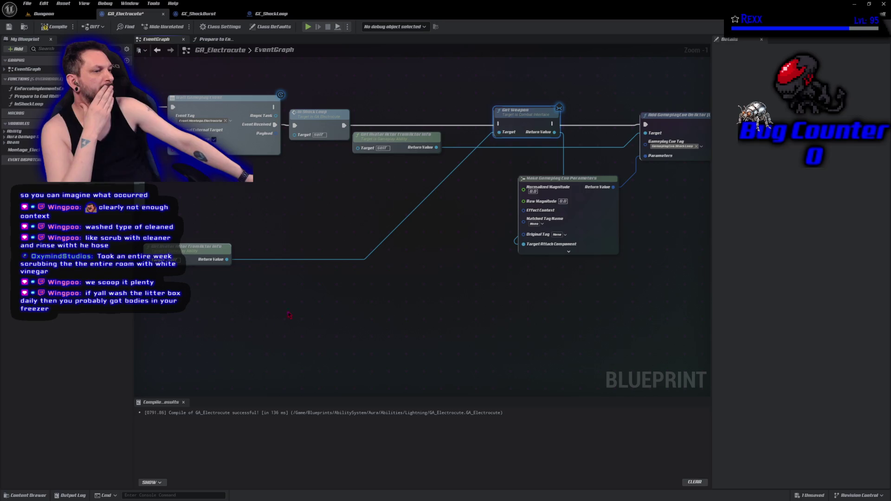
{"action": "mouse_move", "coordinate": [194, 237]}
{"action": "left_mouse_down"}
{"action": "mouse_move", "coordinate": [373, 135]}
{"action": "mouse_move", "coordinate": [499, 125]}
{"action": "mouse_move", "coordinate": [649, 130]}
{"action": "mouse_move", "coordinate": [645, 124]}
{"action": "left_mouse_up"}
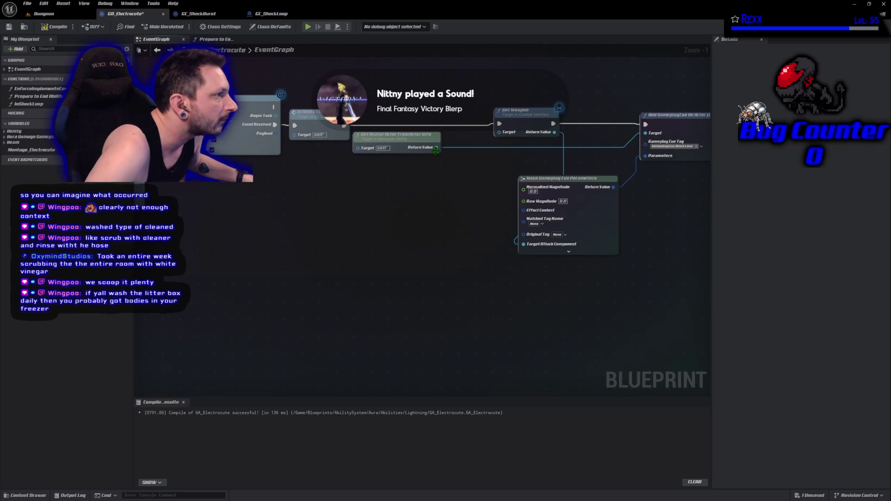
{"action": "left_click_drag", "start_coordinate": [436, 148], "coordinate": [499, 132]}
- Tidy the node layout, then compile and save GA_Electrocute
{"action": "left_click_drag", "start_coordinate": [519, 231], "coordinate": [365, 241]}
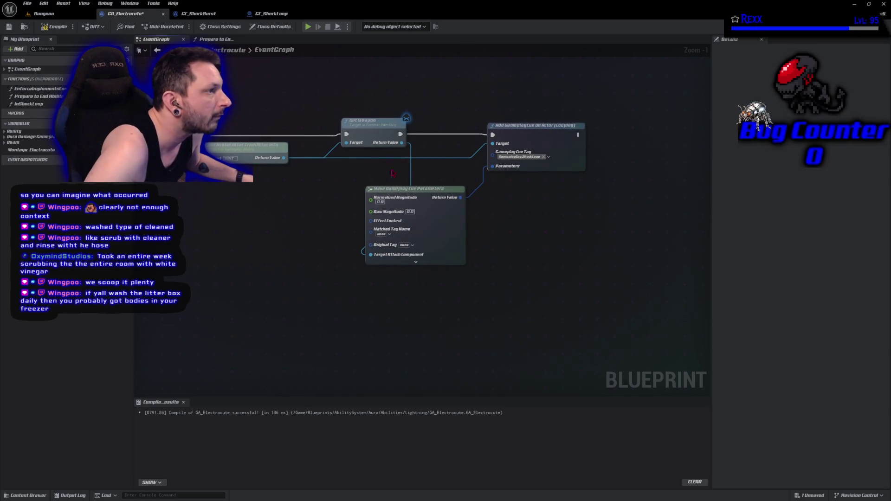
{"action": "left_click_drag", "start_coordinate": [365, 124], "coordinate": [325, 124]}
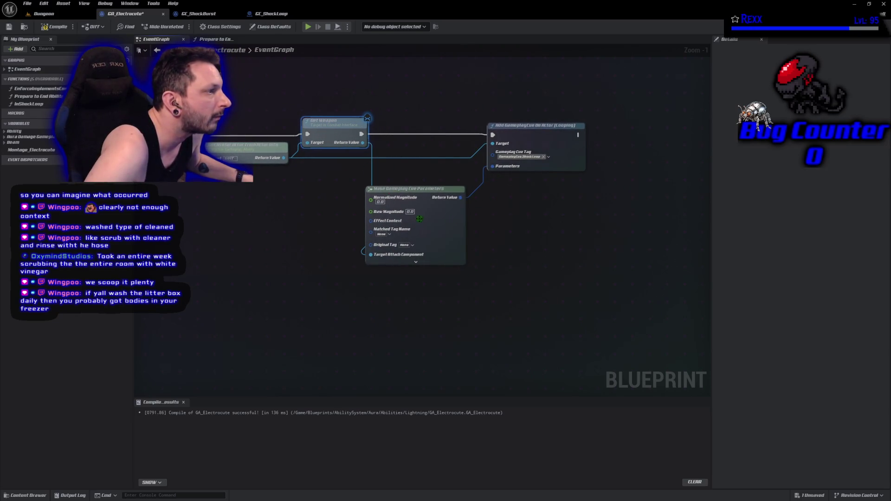
{"action": "left_click_drag", "start_coordinate": [423, 192], "coordinate": [442, 186]}
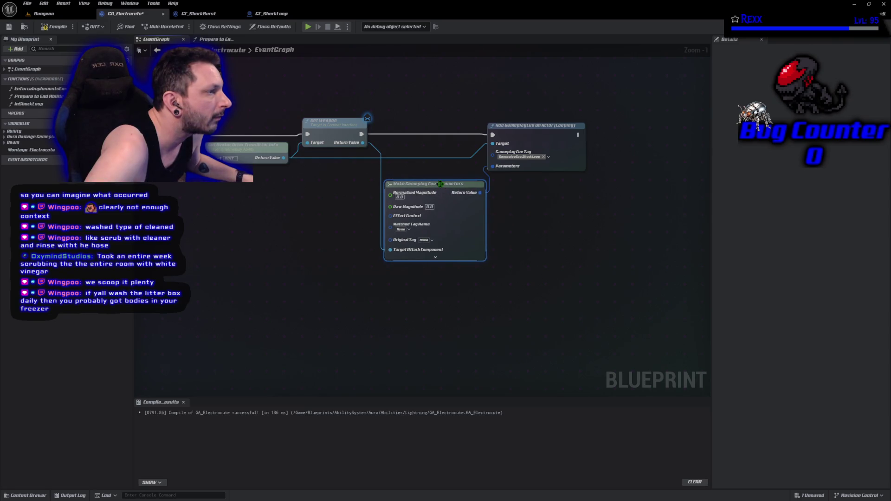
{"action": "left_click_drag", "start_coordinate": [510, 132], "coordinate": [515, 132]}
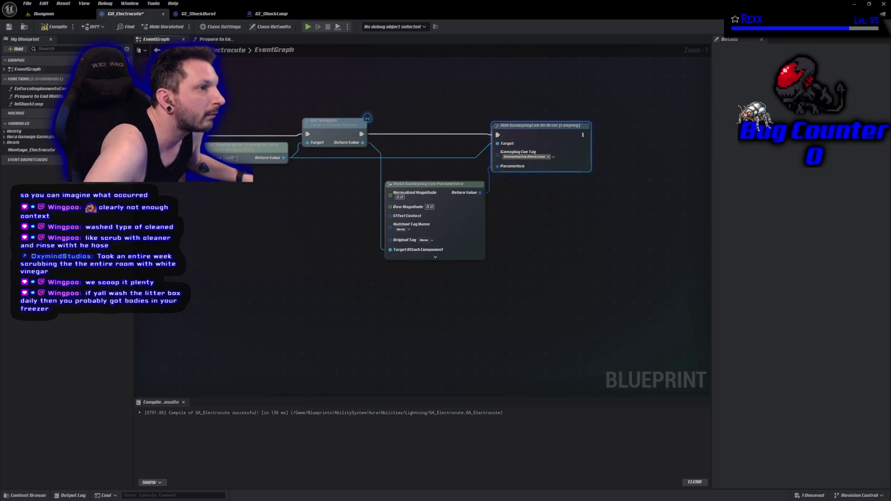
{"action": "left_click", "coordinate": [50, 28]}
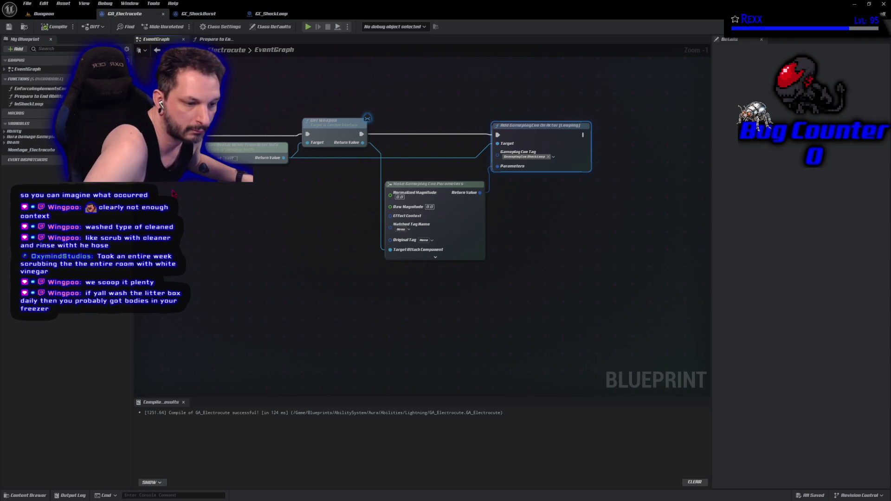
{"action": "left_click", "coordinate": [258, 335]}
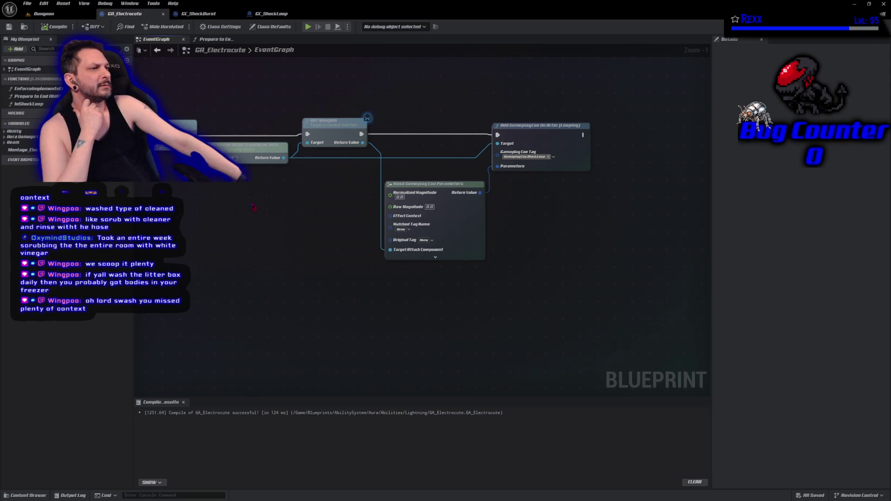
{"action": "mouse_move", "coordinate": [260, 205]}
{"action": "left_mouse_down"}
{"action": "mouse_move", "coordinate": [312, 200]}
{"action": "mouse_move", "coordinate": [232, 246]}
{"action": "mouse_move", "coordinate": [302, 224]}
{"action": "left_mouse_up"}
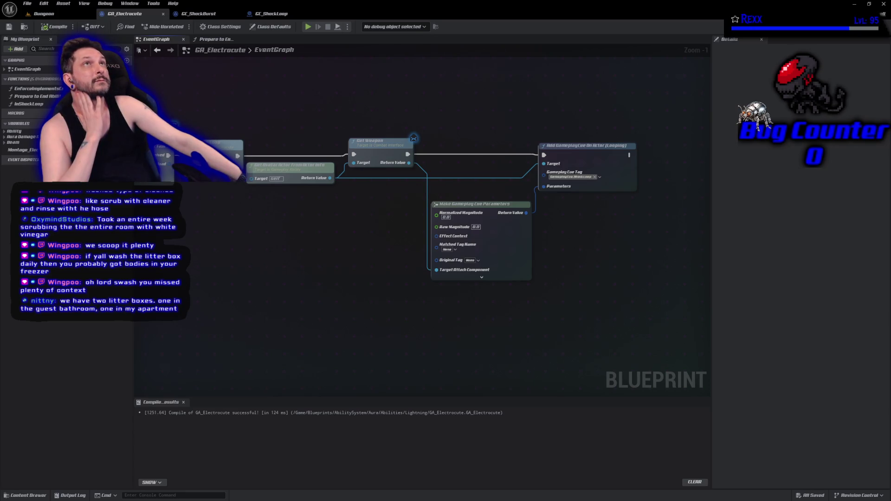
{"action": "middle_click", "coordinate": [195, 15]}
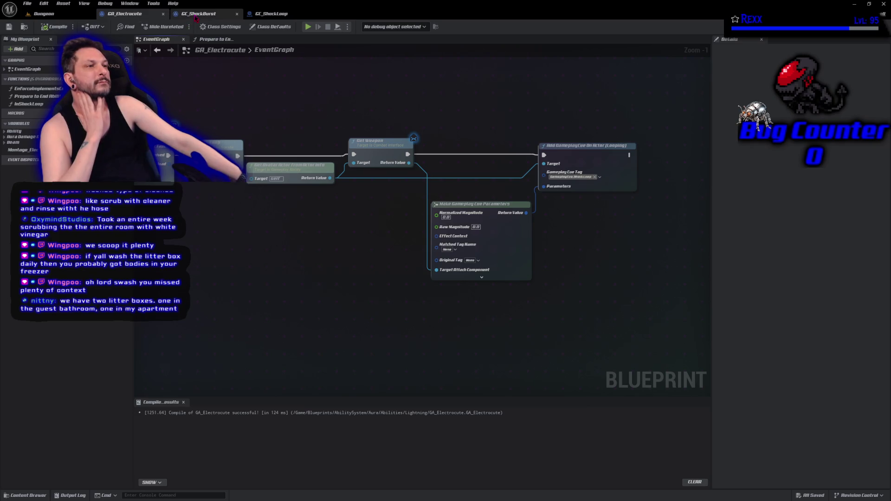
- Attach the spawned effect to Target Attach Component at TipSocket, then compile and save
{"action": "left_click", "coordinate": [198, 14]}
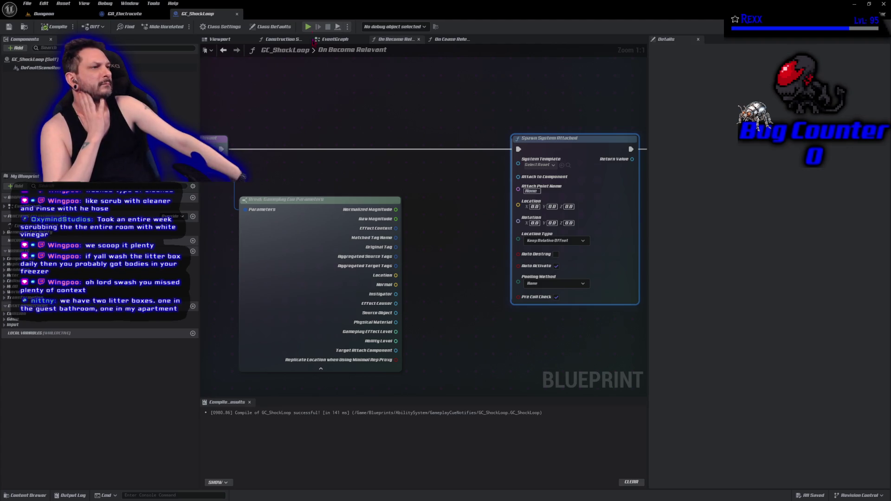
{"action": "mouse_move", "coordinate": [365, 104]}
{"action": "left_mouse_down"}
{"action": "mouse_move", "coordinate": [408, 87]}
{"action": "mouse_move", "coordinate": [413, 103]}
{"action": "left_mouse_up"}
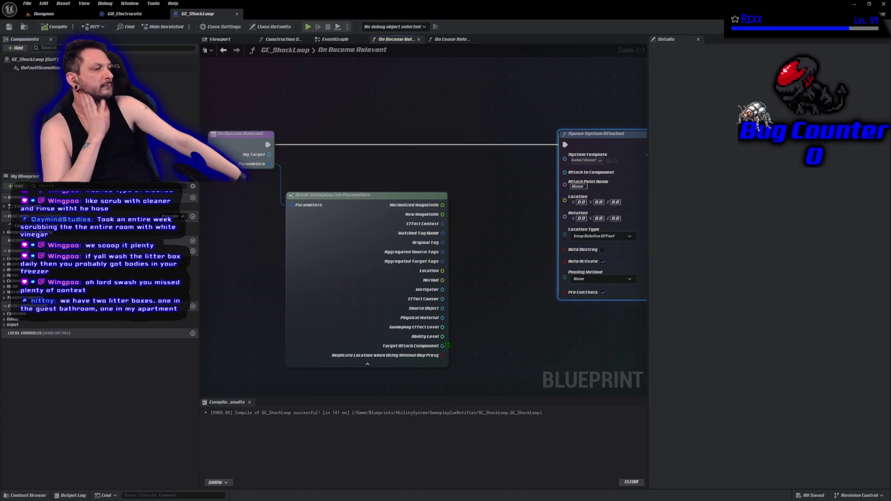
{"action": "mouse_move", "coordinate": [441, 346]}
{"action": "left_mouse_down"}
{"action": "mouse_move", "coordinate": [512, 213]}
{"action": "mouse_move", "coordinate": [565, 172]}
{"action": "left_mouse_up"}
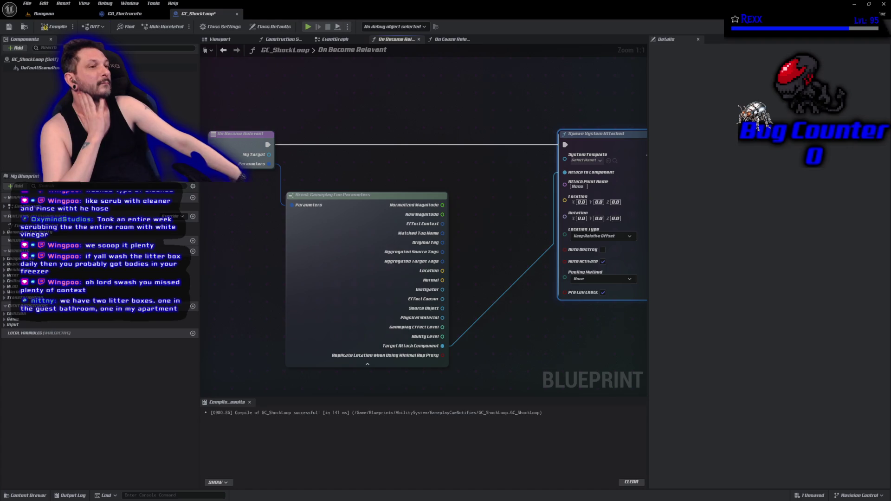
{"action": "key", "text": "F7"}
{"action": "key", "text": "ctrl+s"}
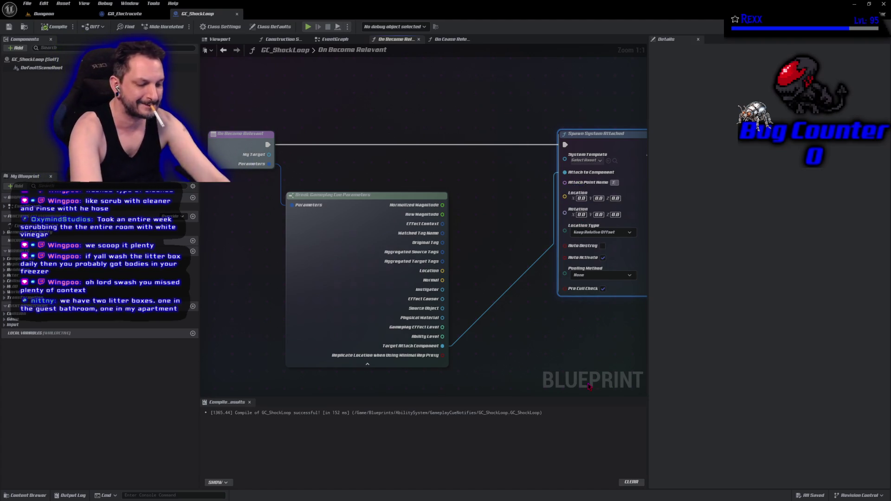
{"action": "type", "text": "TipSocket"}
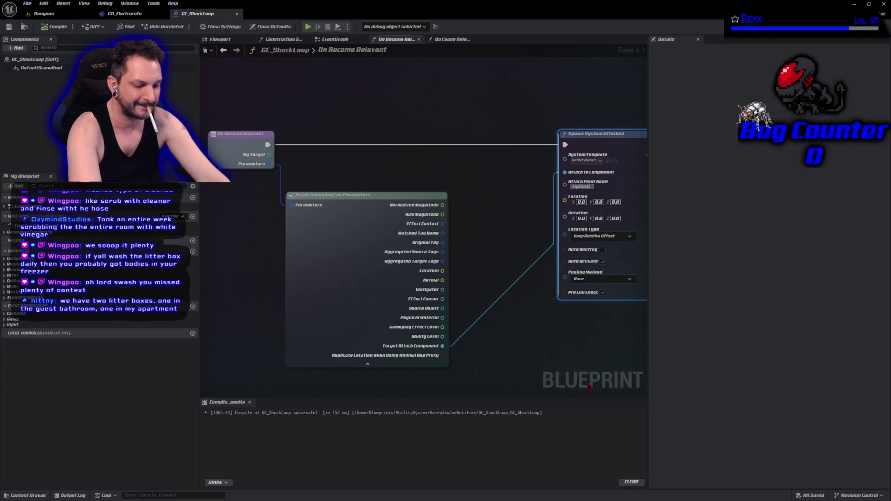
{"action": "key", "text": "Return"}
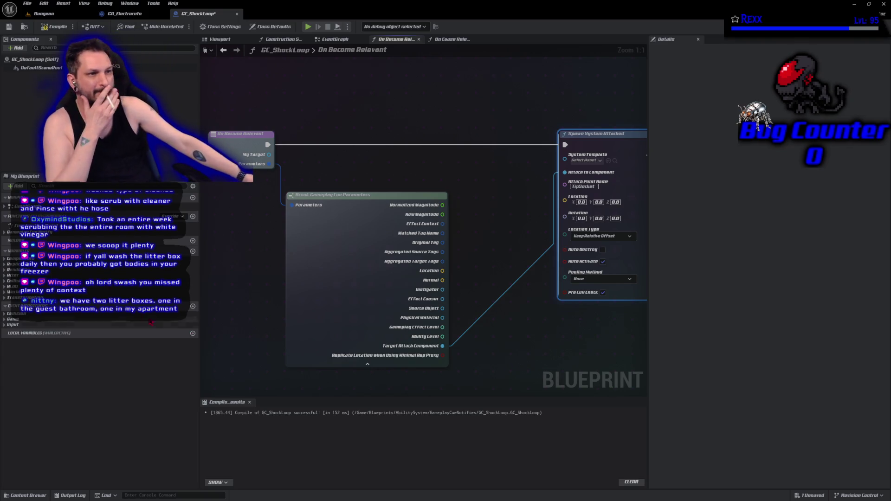
{"action": "left_click", "coordinate": [54, 28]}
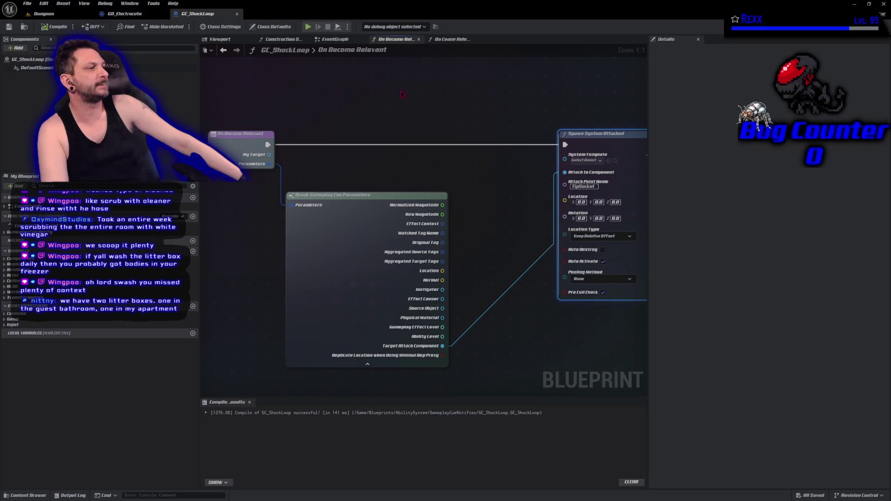
- Enable Auto Destroy, set the System Template to NS_ElectricBeam, and compile
{"action": "mouse_move", "coordinate": [402, 94]}
{"action": "left_mouse_down"}
{"action": "mouse_move", "coordinate": [332, 99]}
{"action": "mouse_move", "coordinate": [278, 88]}
{"action": "mouse_move", "coordinate": [319, 71]}
{"action": "left_mouse_up"}
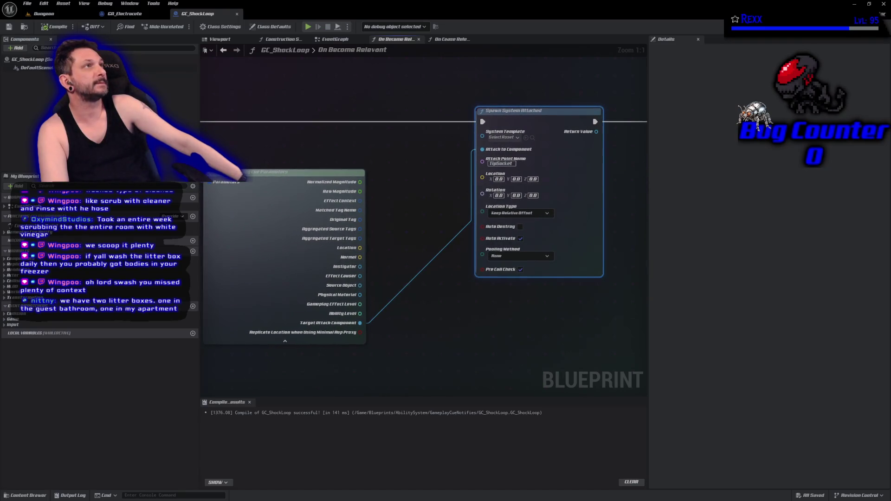
{"action": "left_click", "coordinate": [520, 226]}
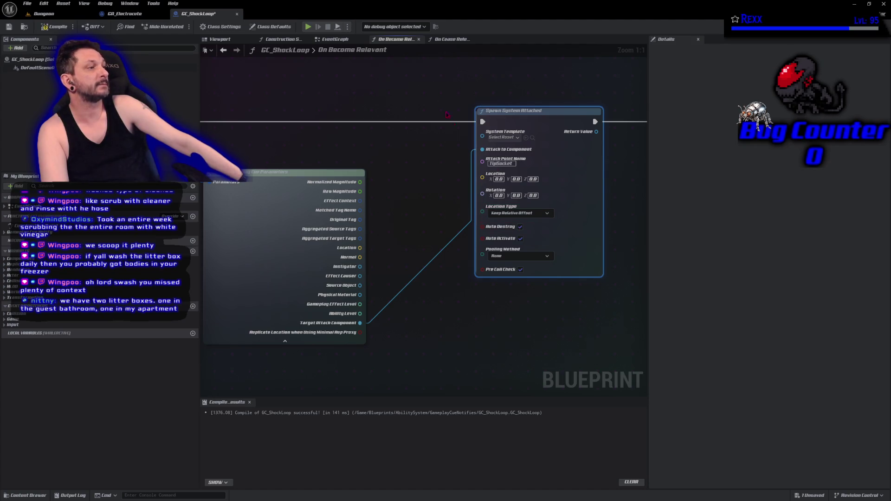
{"action": "left_click", "coordinate": [504, 137]}
{"action": "type", "text": "bo"}
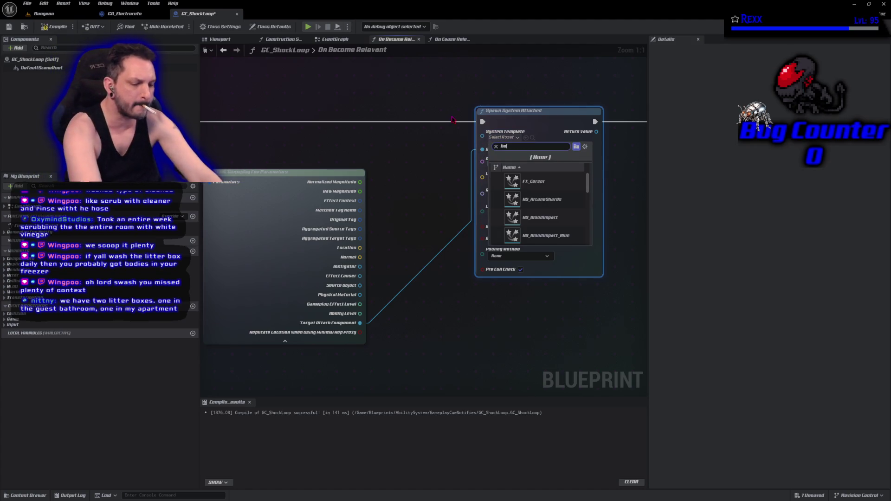
{"action": "type", "text": "am"}
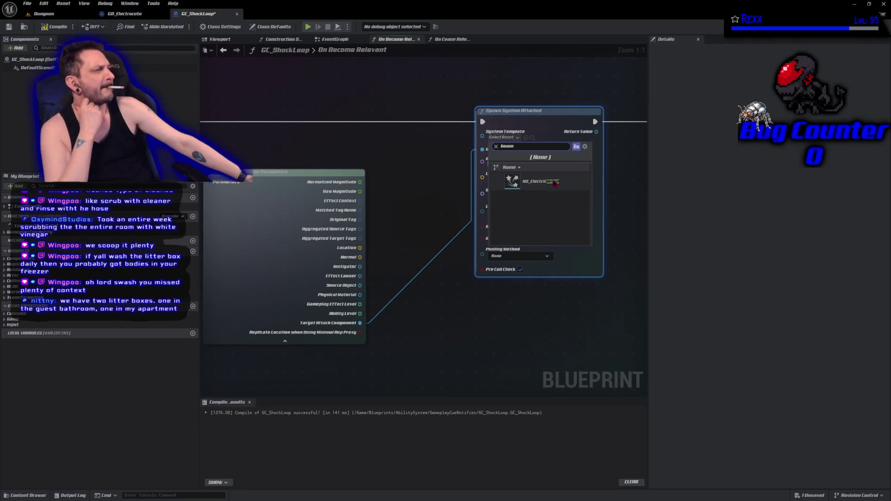
{"action": "left_click", "coordinate": [555, 183]}
{"action": "left_click", "coordinate": [54, 27]}
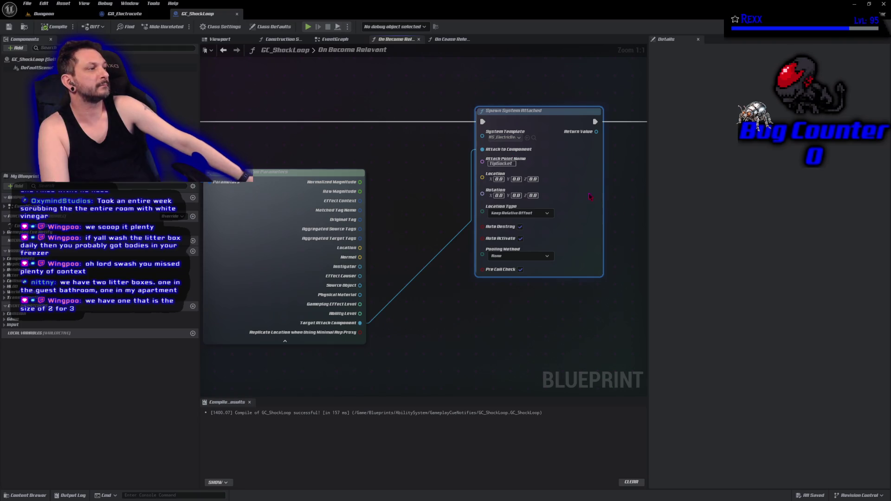
{"action": "mouse_move", "coordinate": [615, 205]}
{"action": "left_mouse_down"}
{"action": "mouse_move", "coordinate": [378, 191]}
{"action": "mouse_move", "coordinate": [388, 166]}
{"action": "left_mouse_up"}
{"action": "left_click_drag", "start_coordinate": [396, 124], "coordinate": [506, 123]}
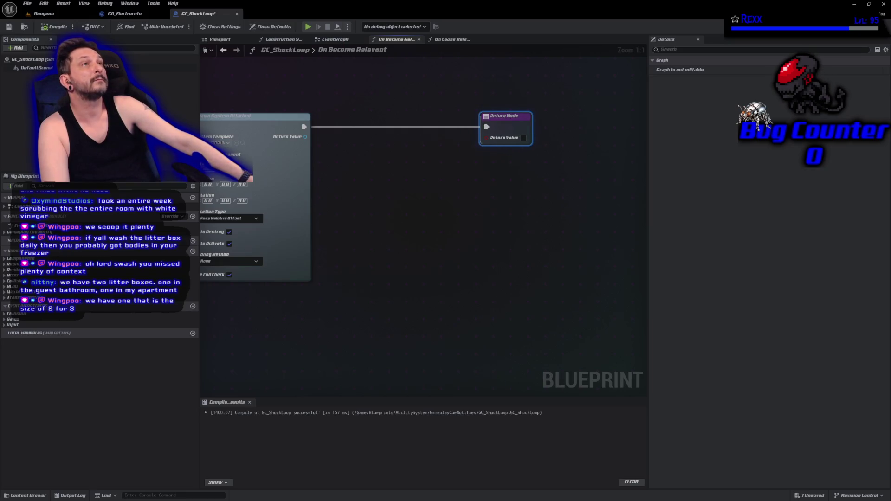
- Promote the spawned component to a Beam System variable, with its SET running after Spawn System Attached
{"action": "left_click_drag", "start_coordinate": [305, 137], "coordinate": [335, 137]}
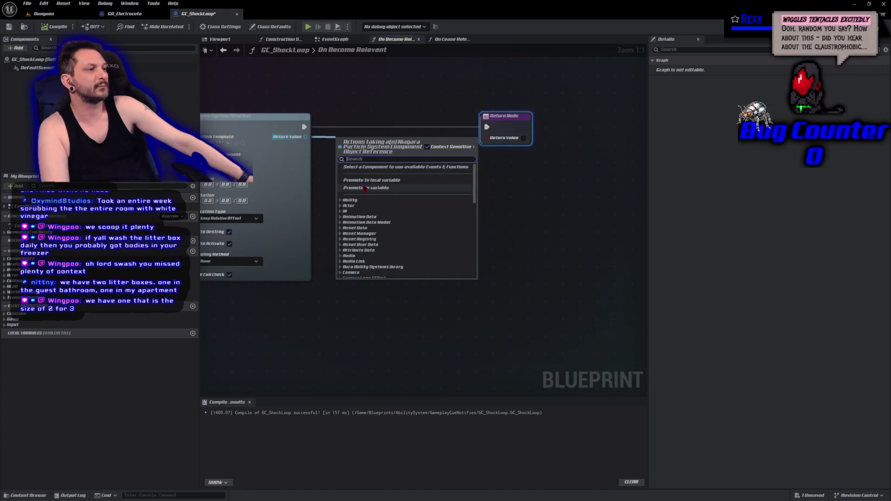
{"action": "left_click", "coordinate": [365, 187]}
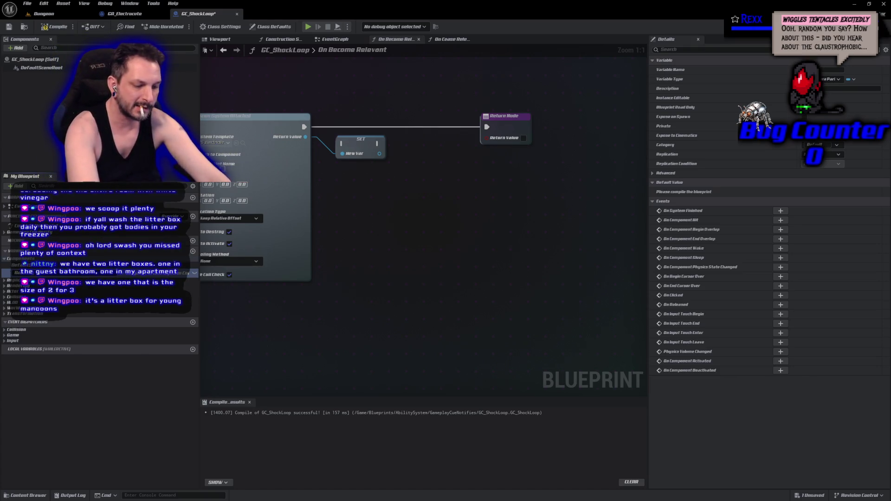
{"action": "key", "text": "Return"}
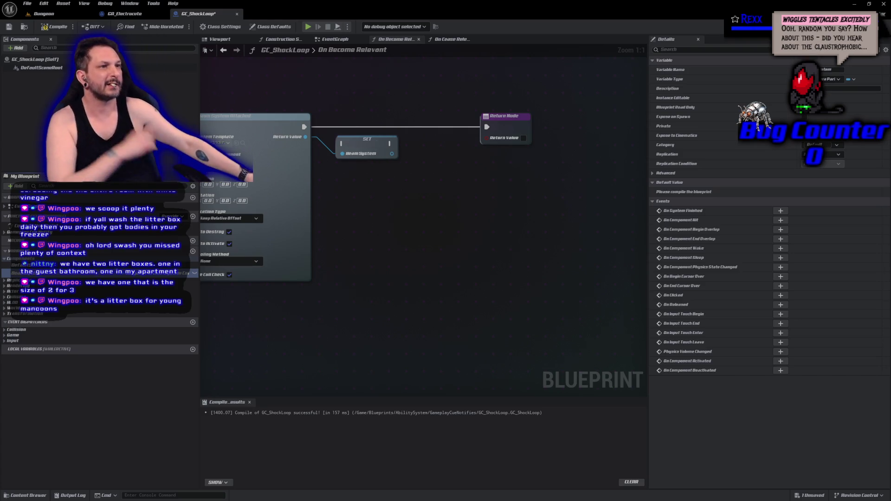
{"action": "left_click", "coordinate": [55, 27]}
{"action": "left_click_drag", "start_coordinate": [304, 126], "coordinate": [344, 143]}
{"action": "mouse_move", "coordinate": [357, 144]}
{"action": "left_mouse_down"}
{"action": "mouse_move", "coordinate": [345, 128]}
{"action": "mouse_move", "coordinate": [556, 119]}
{"action": "mouse_move", "coordinate": [487, 127]}
{"action": "left_mouse_up"}
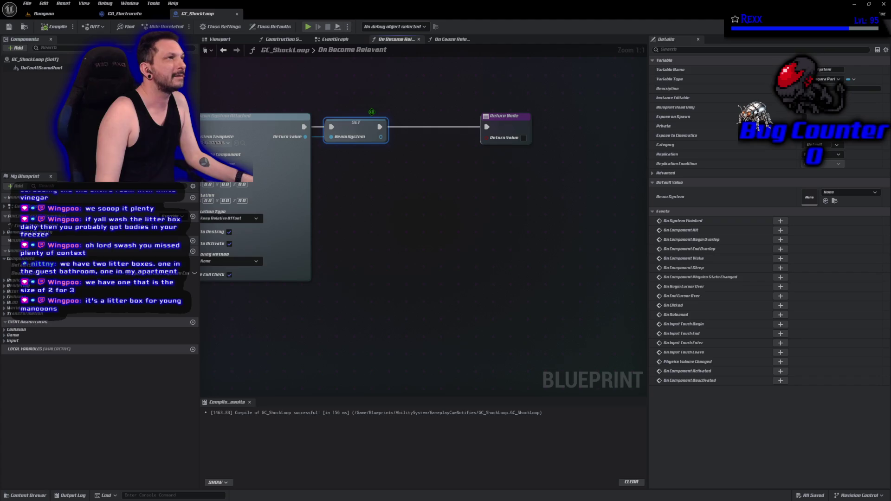
- Add a Set Niagara Variable (Vector3) node on Beam System, running right after SET
{"action": "left_click_drag", "start_coordinate": [380, 137], "coordinate": [412, 159]}
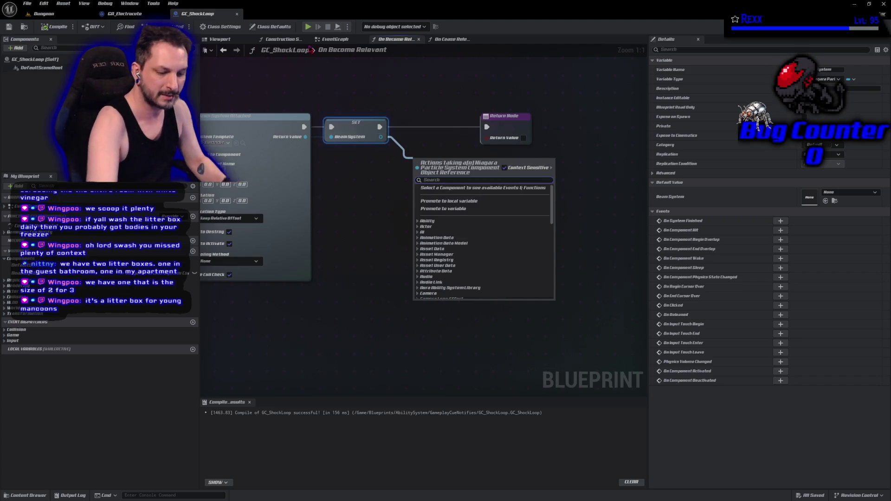
{"action": "type", "text": "set niagara"}
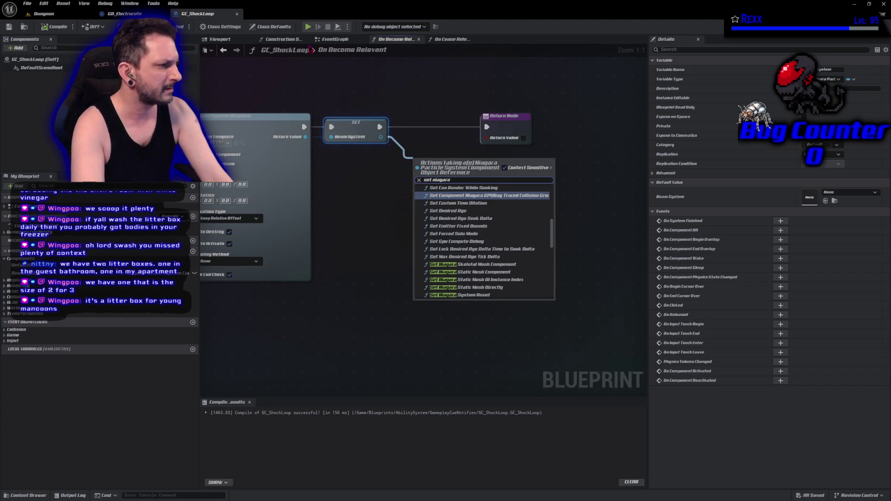
{"action": "type", "text": " variabl"}
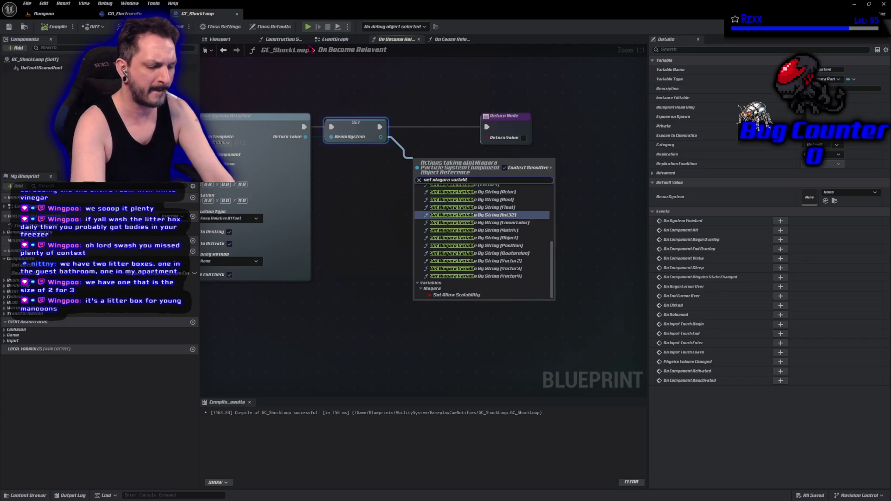
{"action": "type", "text": "e vect"}
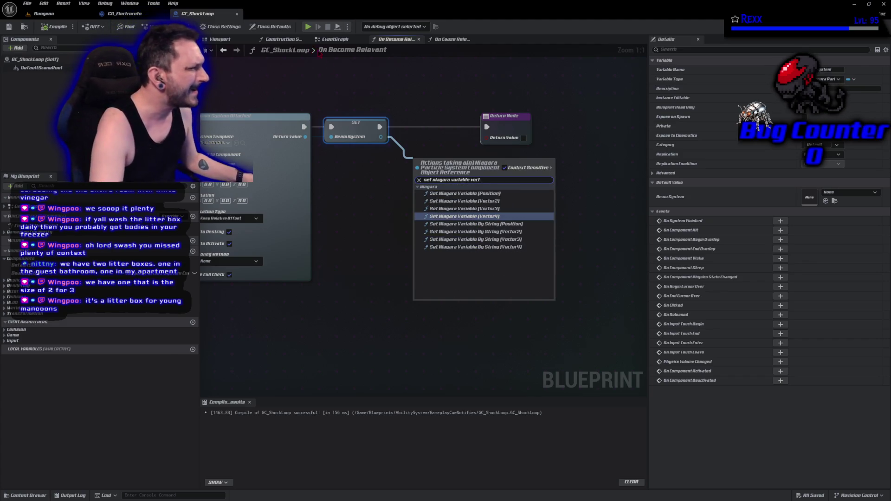
{"action": "left_click", "coordinate": [503, 209]}
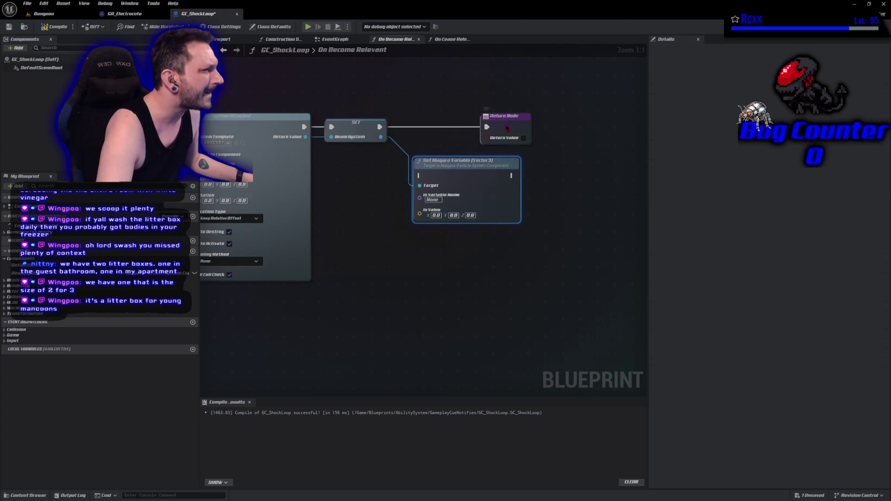
{"action": "left_click_drag", "start_coordinate": [507, 129], "coordinate": [600, 128]}
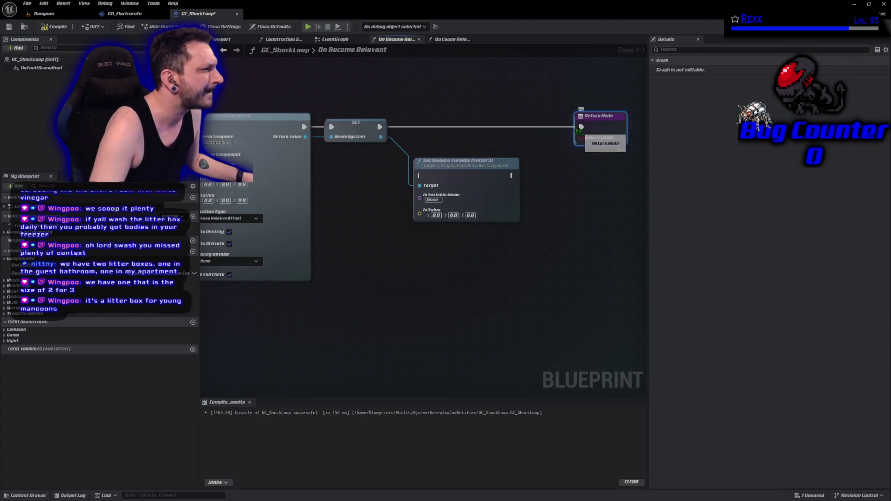
{"action": "left_click", "coordinate": [580, 127], "text": "alt"}
{"action": "left_click_drag", "start_coordinate": [464, 161], "coordinate": [465, 116]}
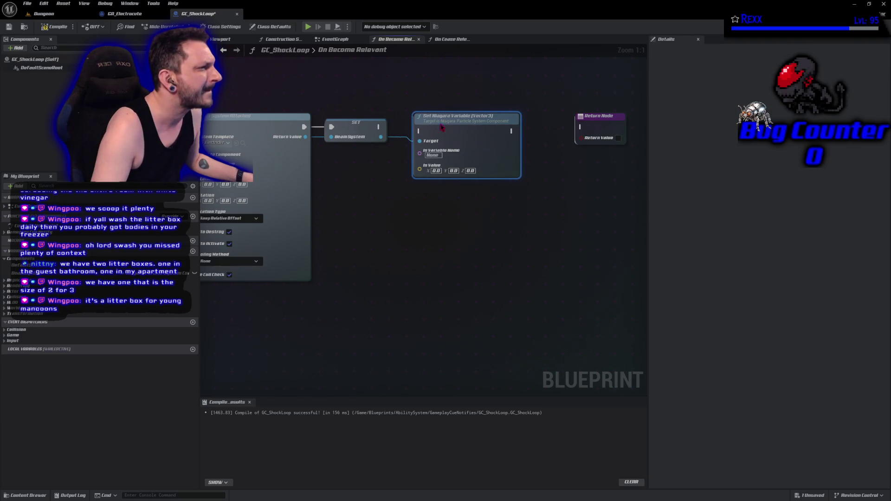
{"action": "mouse_move", "coordinate": [380, 127]}
{"action": "left_mouse_down"}
{"action": "mouse_move", "coordinate": [464, 137]}
{"action": "mouse_move", "coordinate": [420, 130]}
{"action": "mouse_move", "coordinate": [443, 128]}
{"action": "left_mouse_up"}
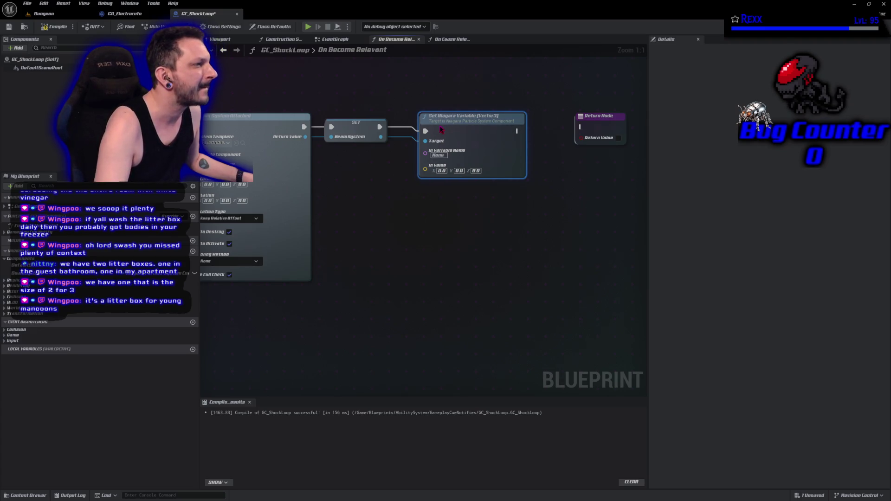
{"action": "left_click", "coordinate": [376, 128], "text": "ctrl"}
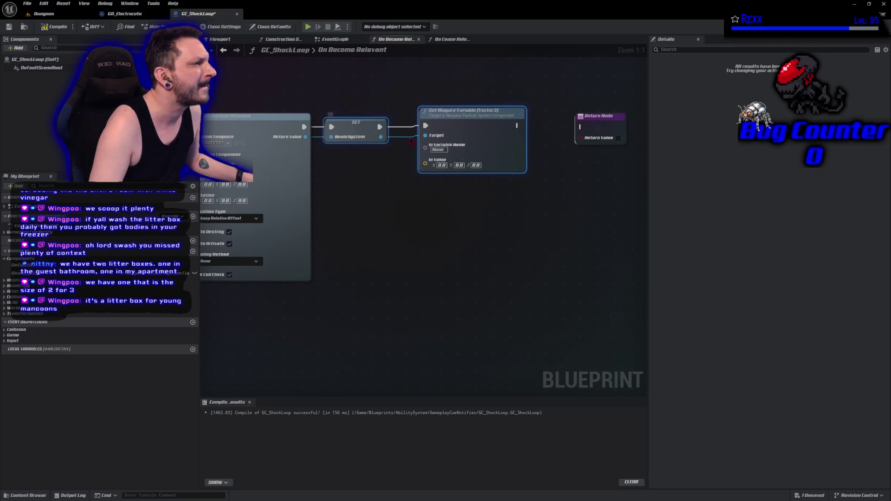
{"action": "key", "text": "q"}
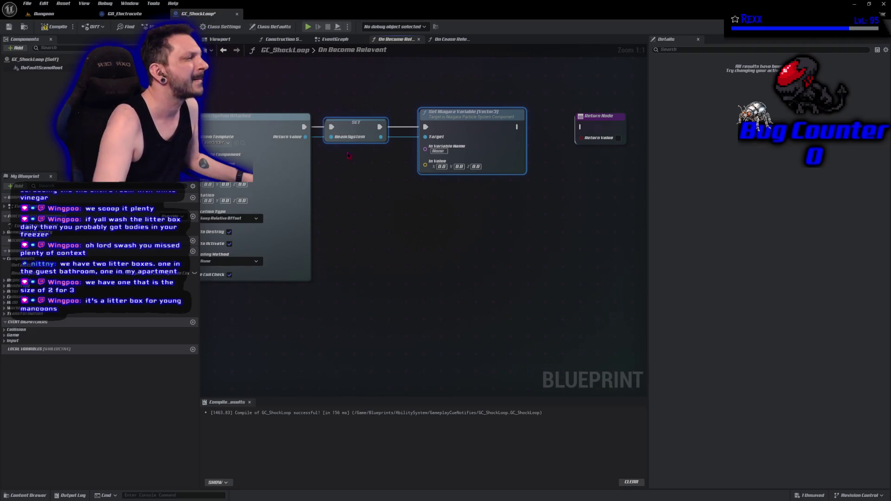
{"action": "left_click", "coordinate": [349, 155]}
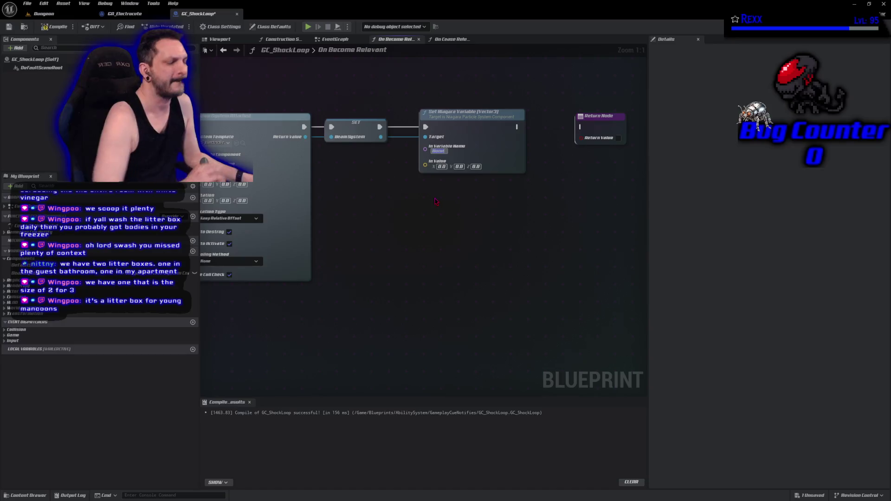
- Name the Niagara variable Beam End and compile GC_ShockLoop
{"action": "type", "text": "Hol"}
{"action": "key", "text": "Return"}
{"action": "type", "text": "Beam End"}
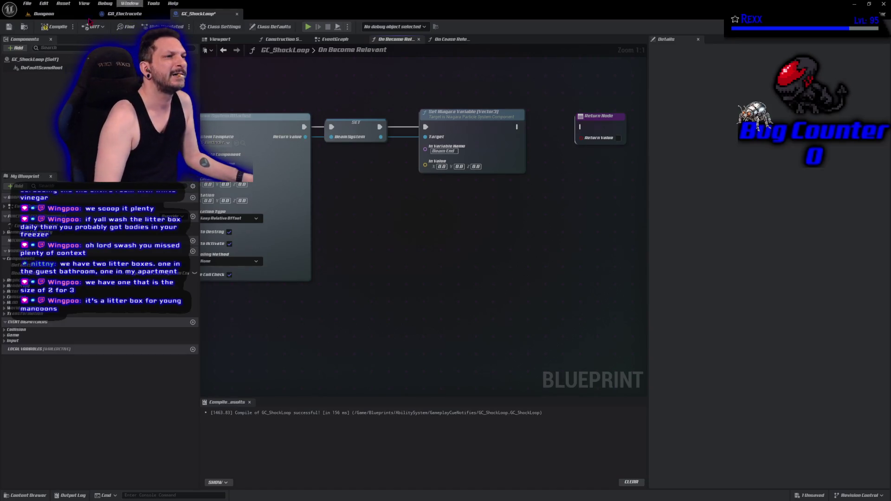
{"action": "left_click", "coordinate": [54, 27]}
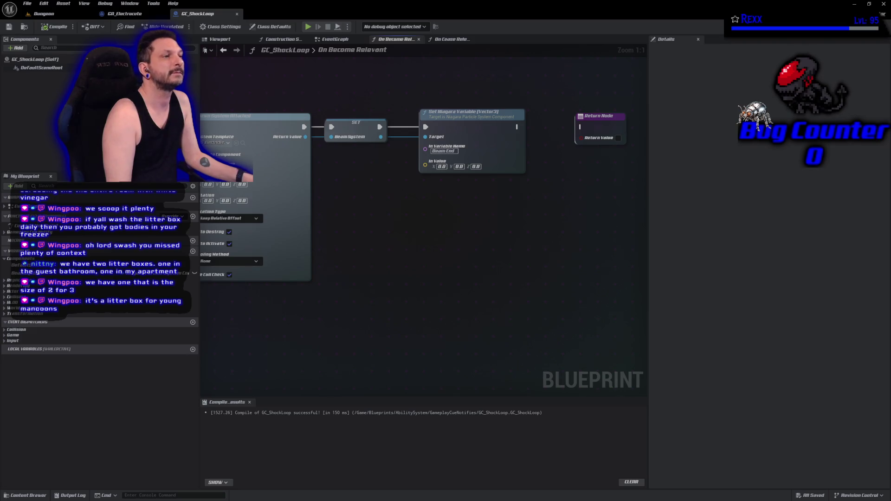
{"action": "left_click", "coordinate": [108, 15]}
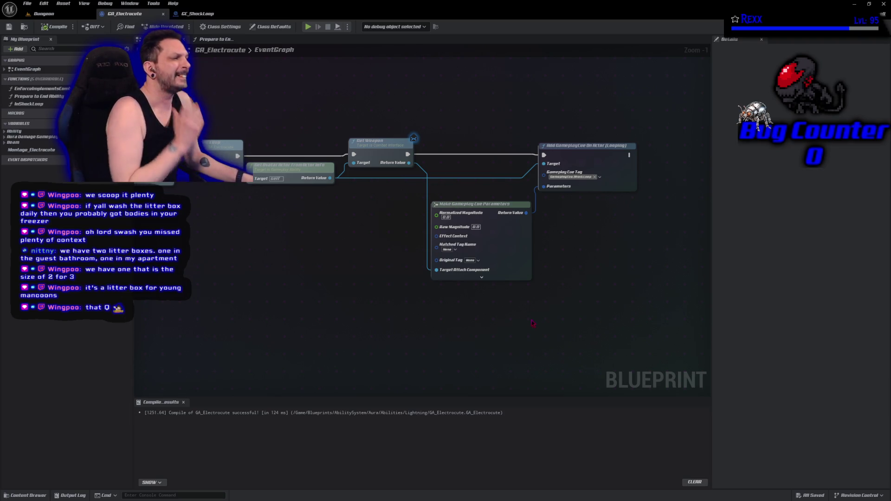
- Wire a MouseHitLocation getter into Make Gameplay Cue Parameters' Location and recompile GA_Electrocute
{"action": "left_click", "coordinate": [481, 277]}
{"action": "left_click_drag", "start_coordinate": [370, 330], "coordinate": [372, 234]}
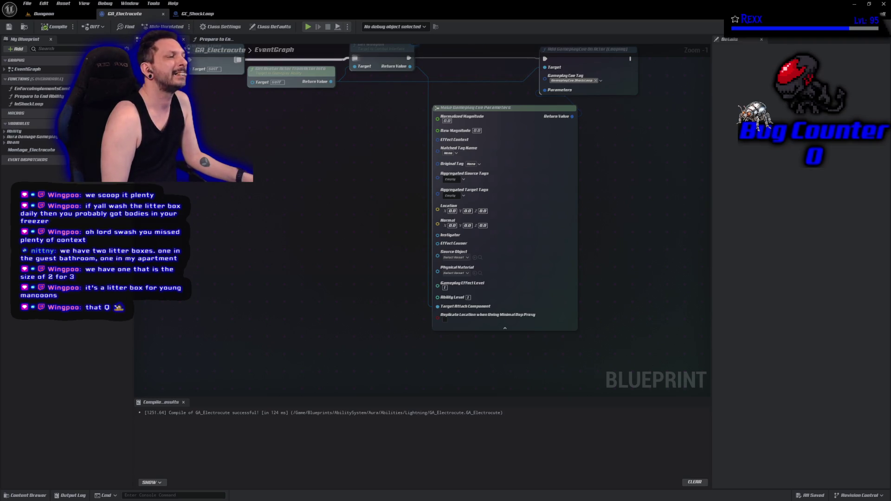
{"action": "right_click", "coordinate": [360, 210]}
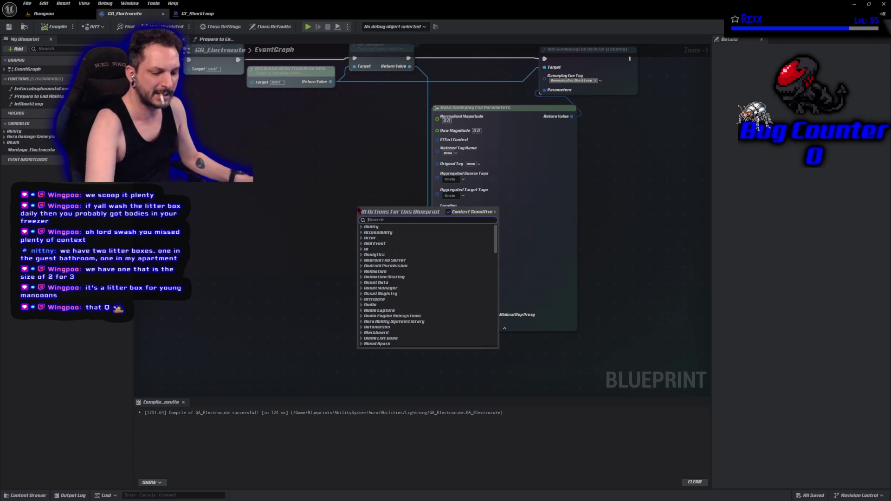
{"action": "type", "text": "get mouse hit loc"}
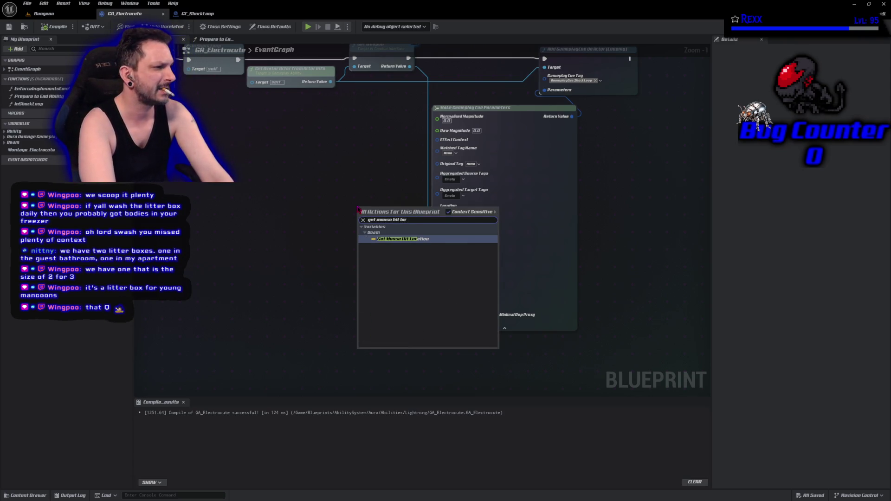
{"action": "key", "text": "Return"}
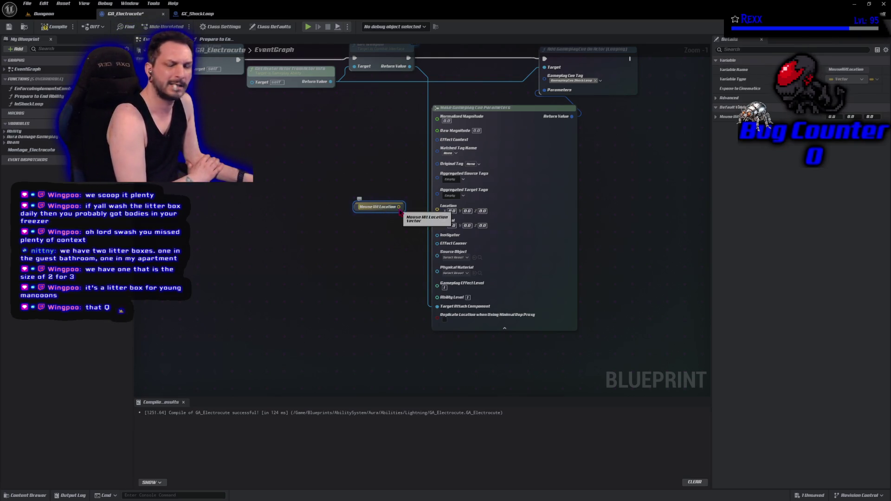
{"action": "left_click_drag", "start_coordinate": [400, 209], "coordinate": [437, 206]}
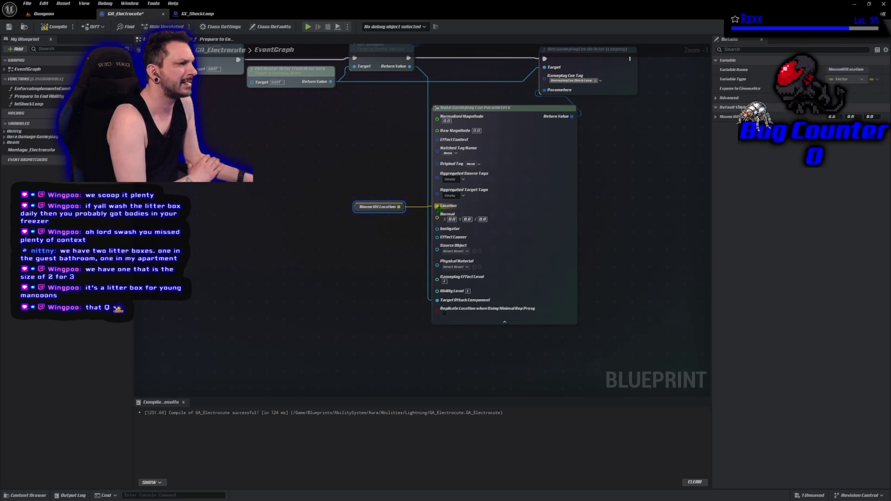
{"action": "left_click", "coordinate": [58, 28]}
{"action": "left_click", "coordinate": [9, 26]}
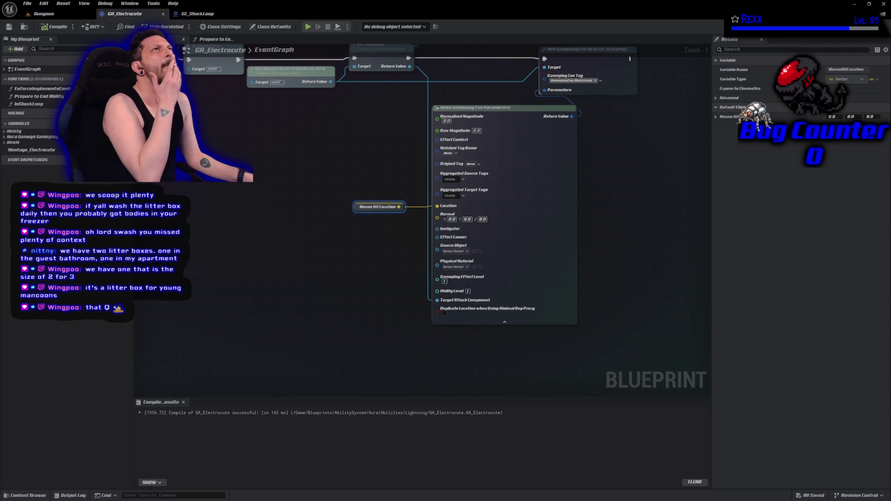
{"action": "left_click", "coordinate": [197, 14]}
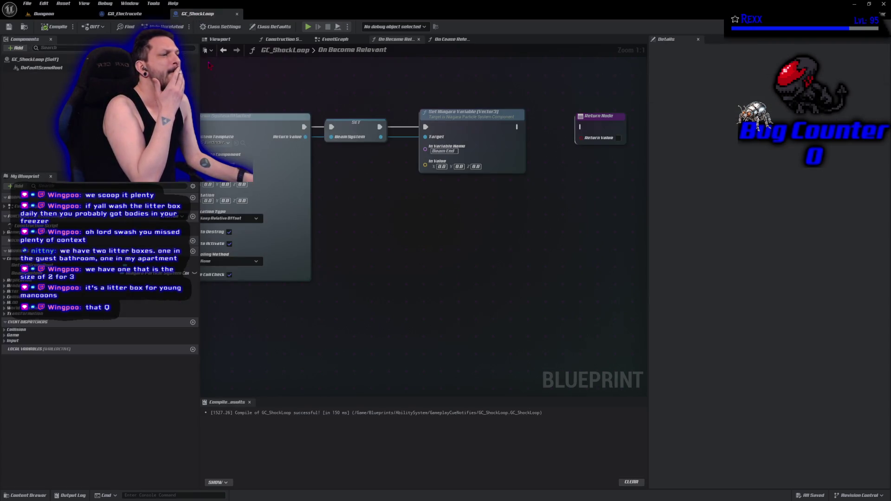
- Promote the cue Location to BeamLocation, set it first on On Become Relevant, and compile
{"action": "scroll", "coordinate": [552, 187], "scroll_direction": "up", "scroll_amount": 2}
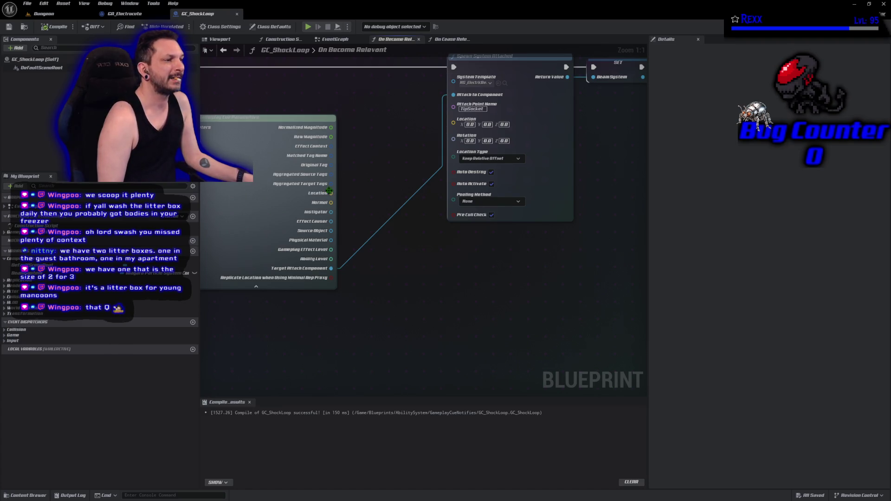
{"action": "left_click_drag", "start_coordinate": [329, 192], "coordinate": [367, 69]}
{"action": "left_click", "coordinate": [378, 110]}
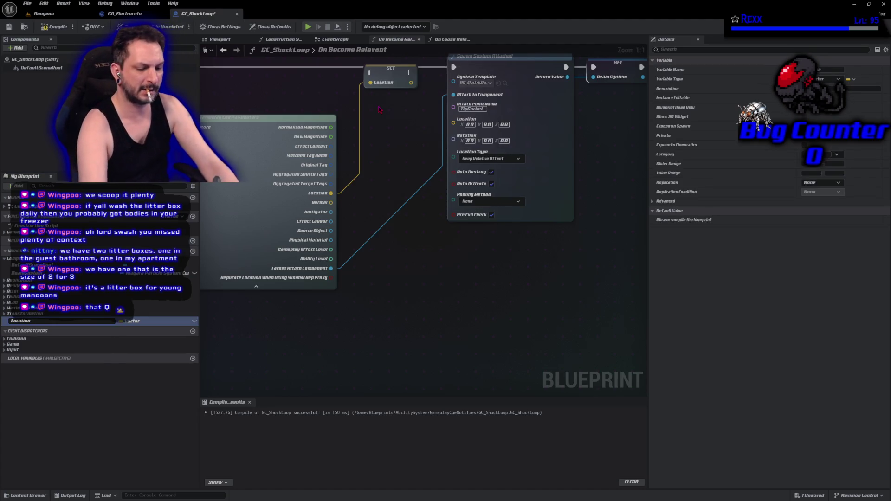
{"action": "type", "text": "BeamLocation"}
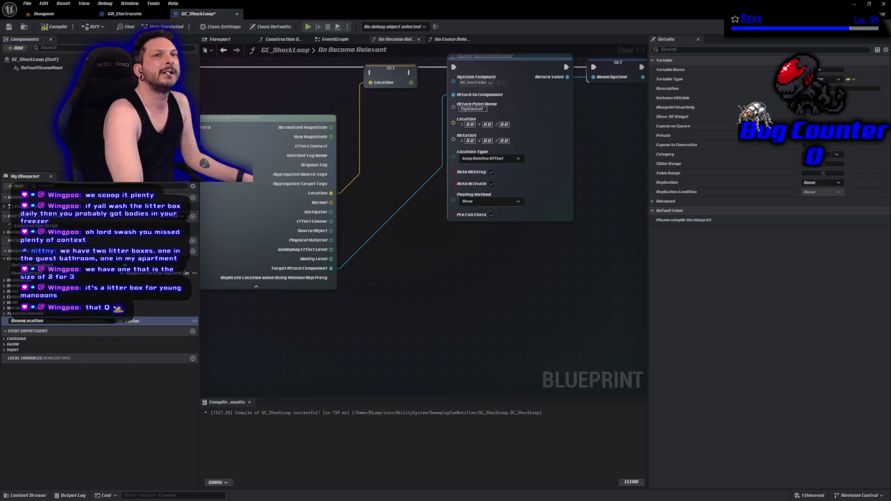
{"action": "key", "text": "Return"}
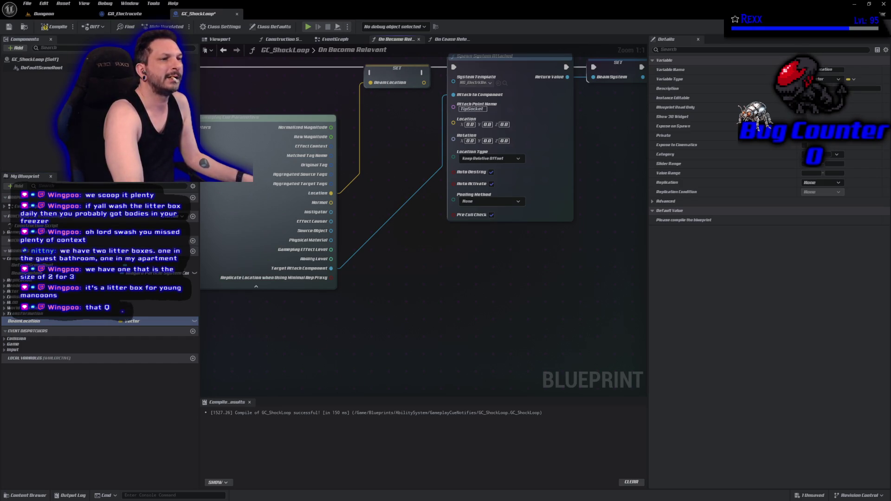
{"action": "mouse_move", "coordinate": [454, 68]}
{"action": "left_mouse_down"}
{"action": "mouse_move", "coordinate": [556, 114]}
{"action": "mouse_move", "coordinate": [472, 118]}
{"action": "left_mouse_up"}
{"action": "mouse_move", "coordinate": [485, 122]}
{"action": "left_mouse_down"}
{"action": "mouse_move", "coordinate": [580, 121]}
{"action": "mouse_move", "coordinate": [556, 113]}
{"action": "left_mouse_up"}
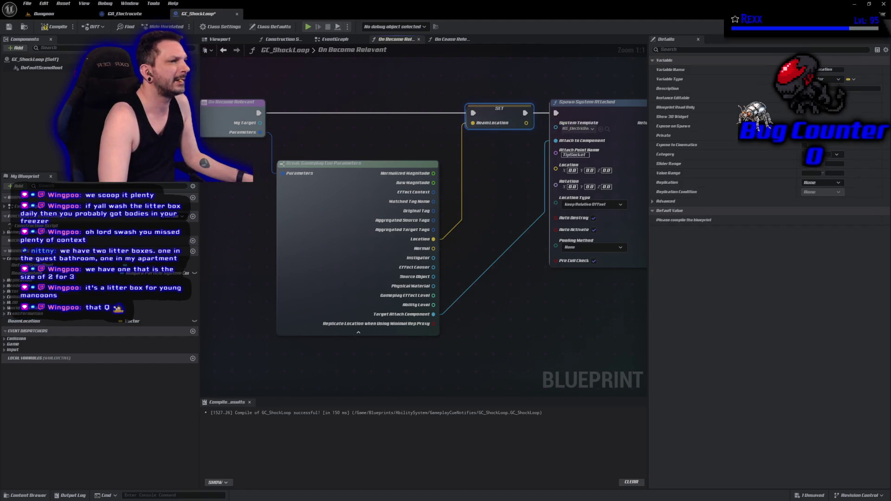
{"action": "left_click", "coordinate": [57, 27]}
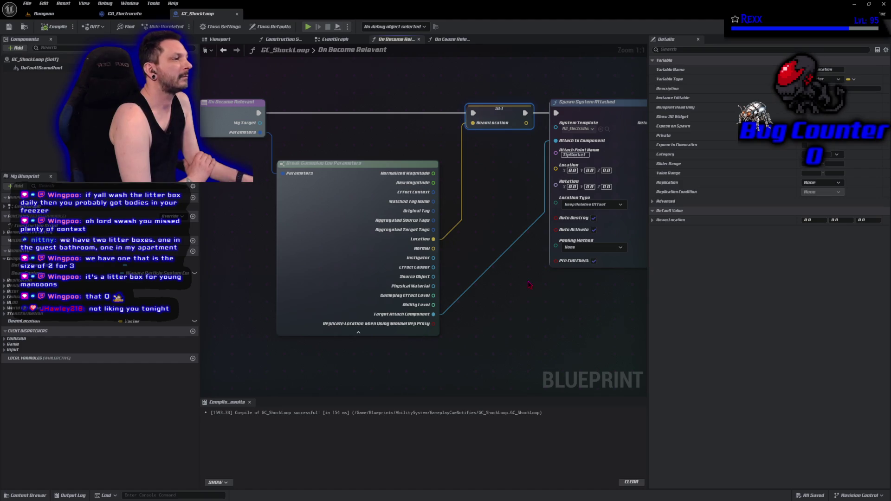
- Plug BeamLocation into the Beam End node's In Value and compile GC_ShockLoop
{"action": "mouse_move", "coordinate": [556, 307]}
{"action": "left_mouse_down"}
{"action": "mouse_move", "coordinate": [499, 277]}
{"action": "mouse_move", "coordinate": [269, 281]}
{"action": "left_mouse_up"}
{"action": "mouse_move", "coordinate": [183, 321]}
{"action": "left_mouse_down"}
{"action": "mouse_move", "coordinate": [441, 204]}
{"action": "mouse_move", "coordinate": [513, 133]}
{"action": "left_mouse_up"}
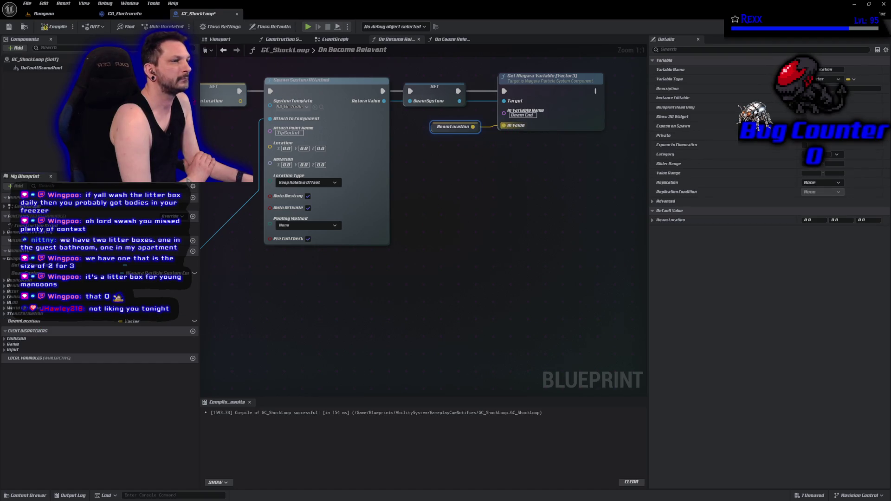
{"action": "left_click", "coordinate": [45, 27]}
{"action": "left_click", "coordinate": [8, 26]}
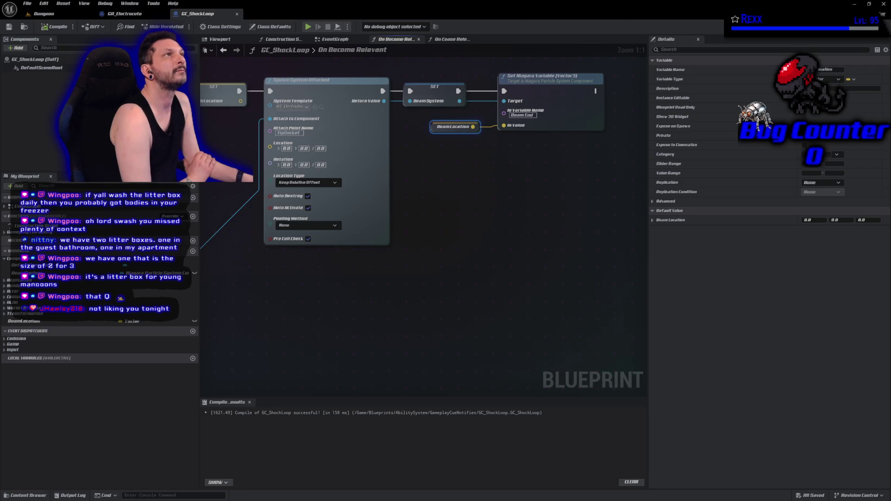
{"action": "left_click", "coordinate": [451, 39]}
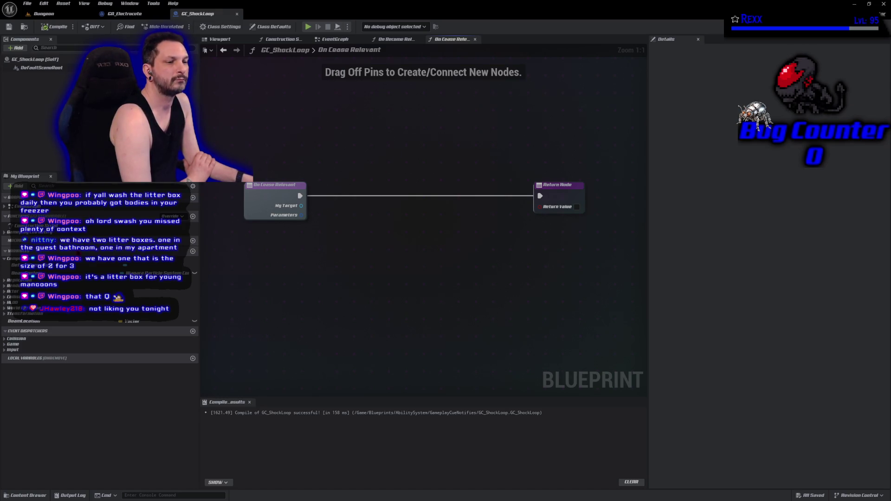
{"action": "mouse_move", "coordinate": [23, 273]}
{"action": "left_mouse_down"}
{"action": "mouse_move", "coordinate": [327, 145]}
{"action": "mouse_move", "coordinate": [281, 156]}
{"action": "left_mouse_up"}
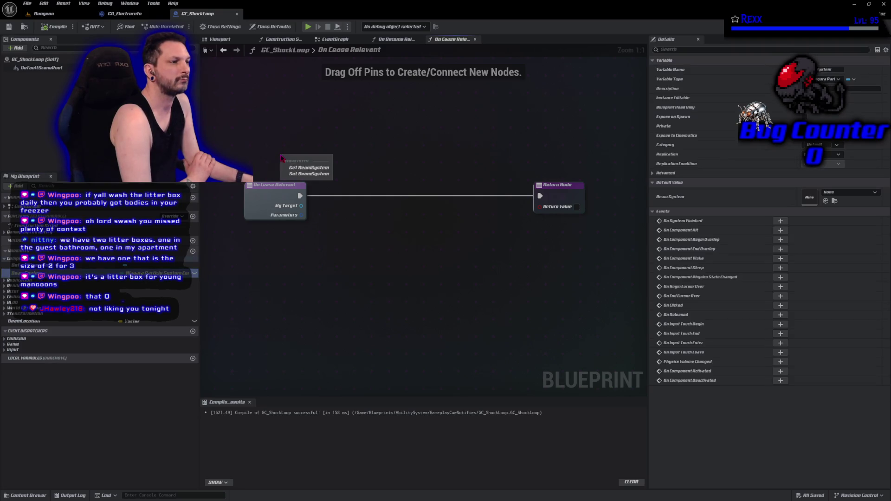
- Add a validated get of BeamSystem between On Cease Relevant and the Return Node
{"action": "left_click", "coordinate": [310, 168]}
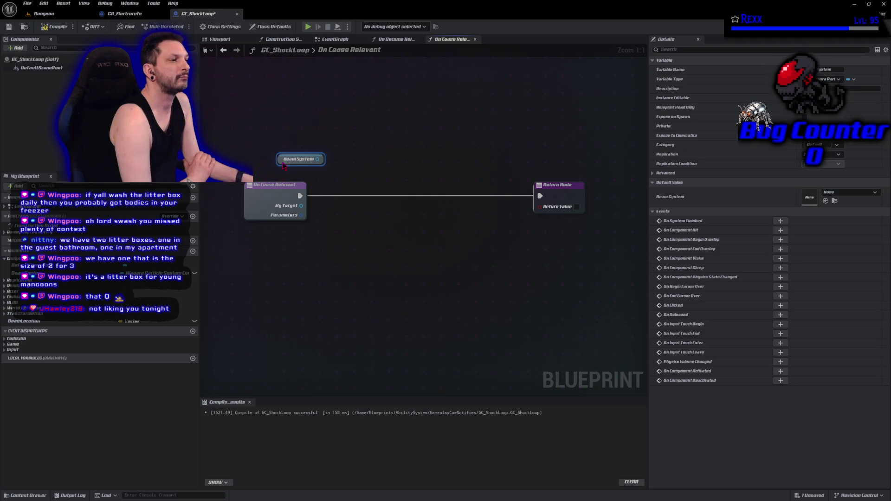
{"action": "right_click", "coordinate": [284, 161]}
{"action": "left_click", "coordinate": [317, 227]}
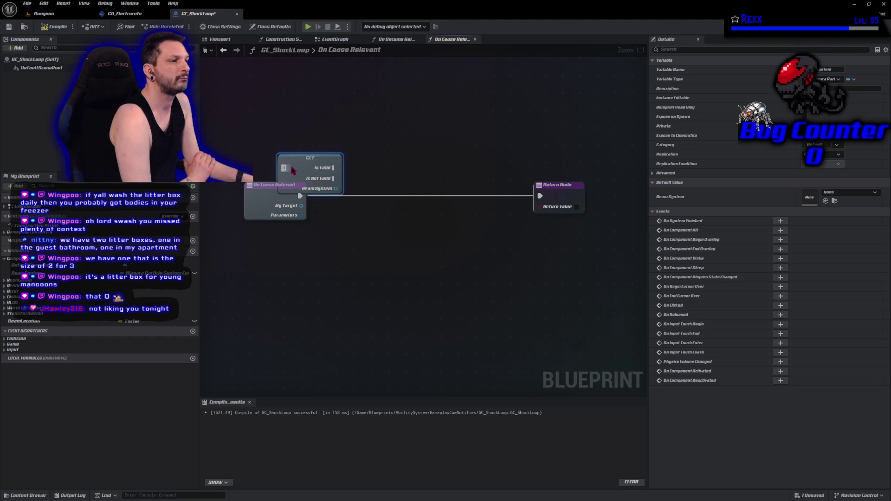
{"action": "mouse_move", "coordinate": [299, 158]}
{"action": "left_mouse_down"}
{"action": "mouse_move", "coordinate": [345, 186]}
{"action": "mouse_move", "coordinate": [320, 199]}
{"action": "mouse_move", "coordinate": [334, 195]}
{"action": "left_mouse_up"}
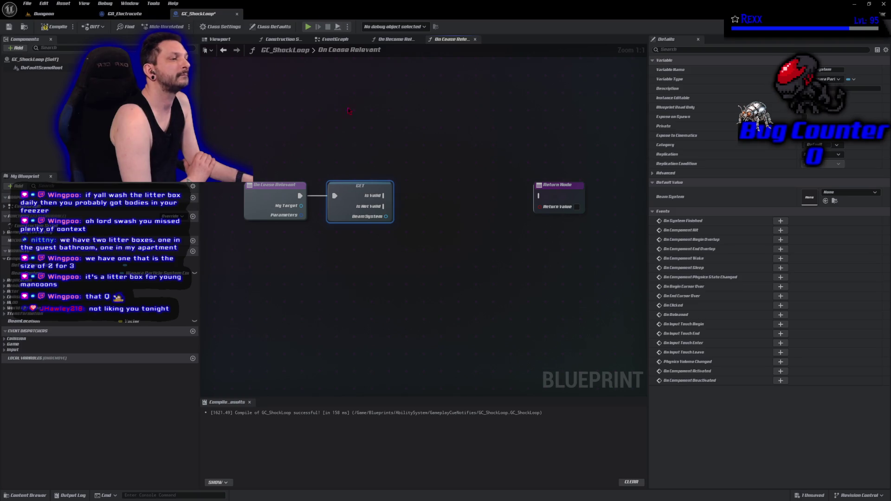
- Destroy the valid BeamSystem component before the Return Node and compile GC_ShockLoop
{"action": "left_click_drag", "start_coordinate": [388, 217], "coordinate": [410, 212]}
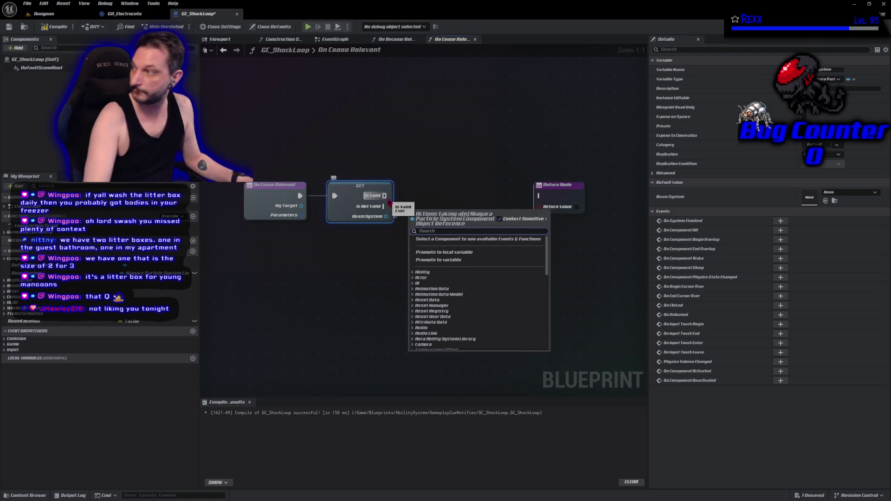
{"action": "type", "text": "destr"}
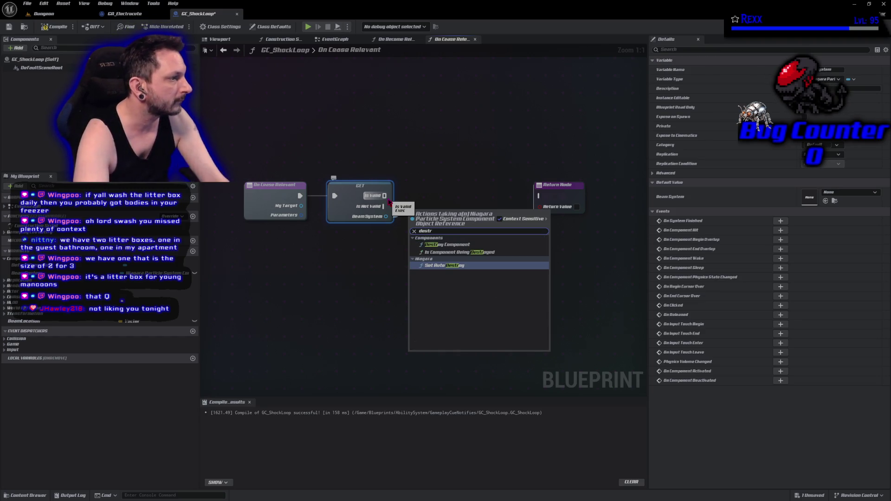
{"action": "left_click", "coordinate": [460, 245]}
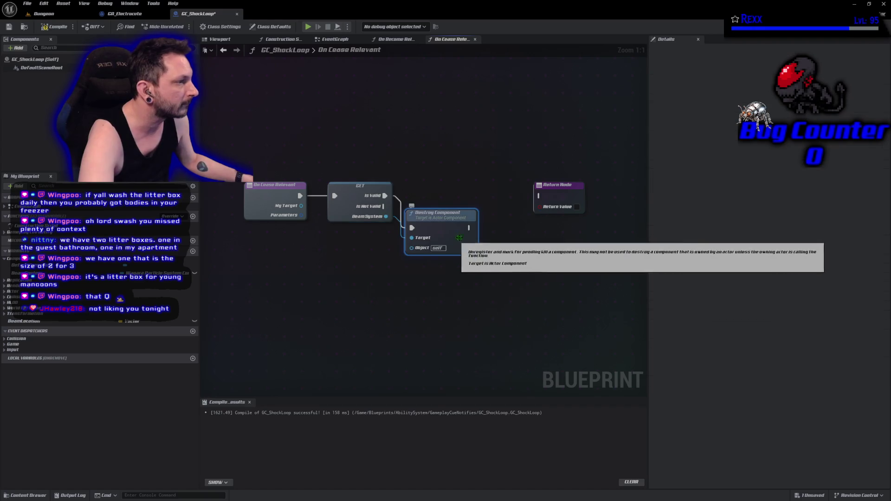
{"action": "left_click_drag", "start_coordinate": [435, 216], "coordinate": [430, 187]}
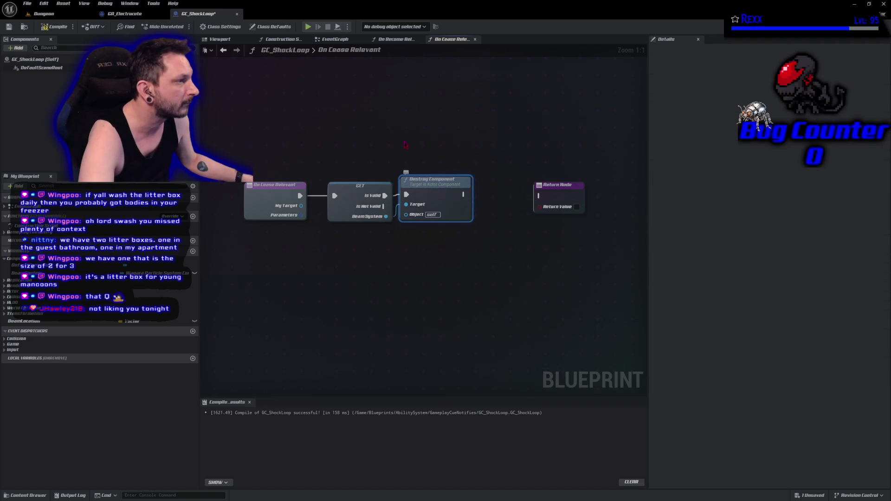
{"action": "left_click_drag", "start_coordinate": [406, 189], "coordinate": [429, 190]}
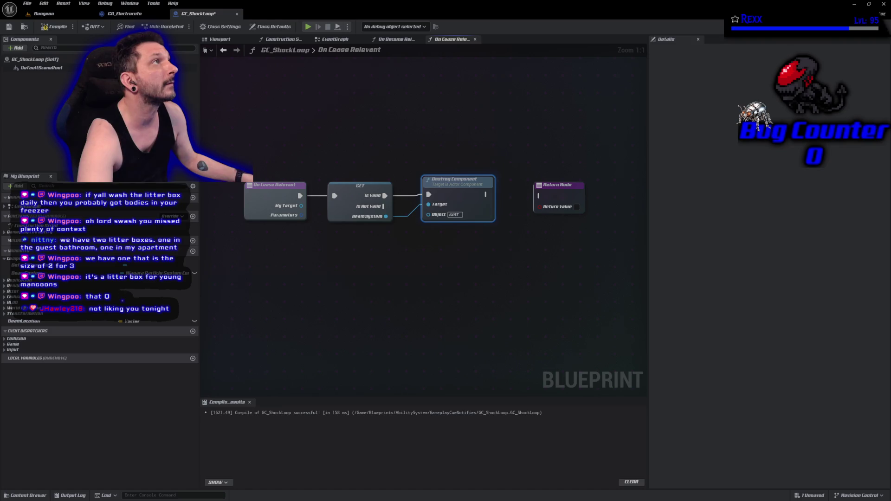
{"action": "left_click_drag", "start_coordinate": [487, 195], "coordinate": [539, 195]}
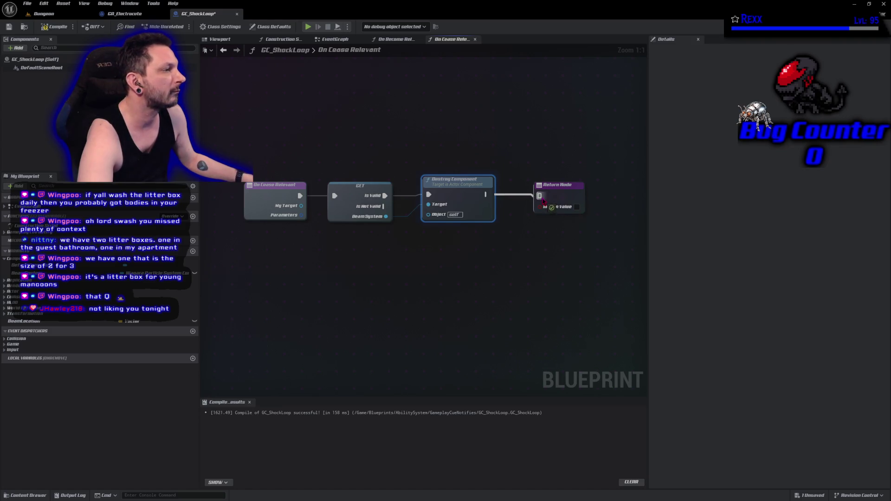
{"action": "left_click", "coordinate": [50, 27]}
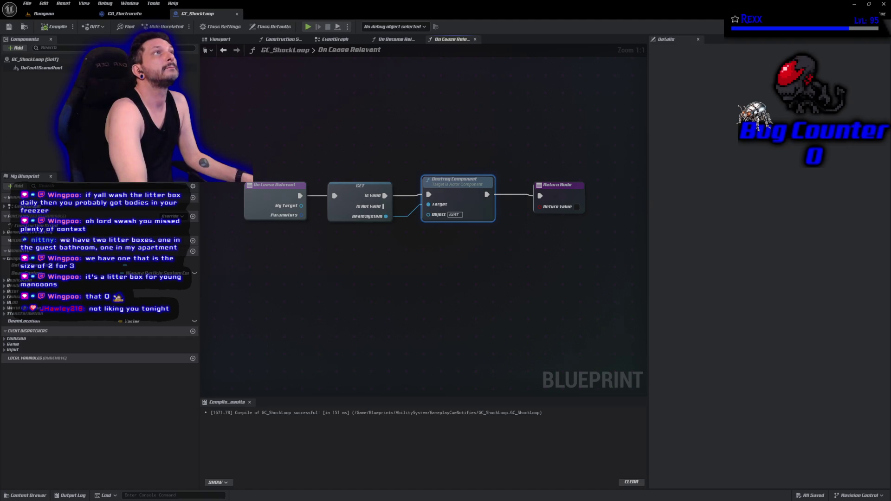
{"action": "left_click", "coordinate": [44, 13]}
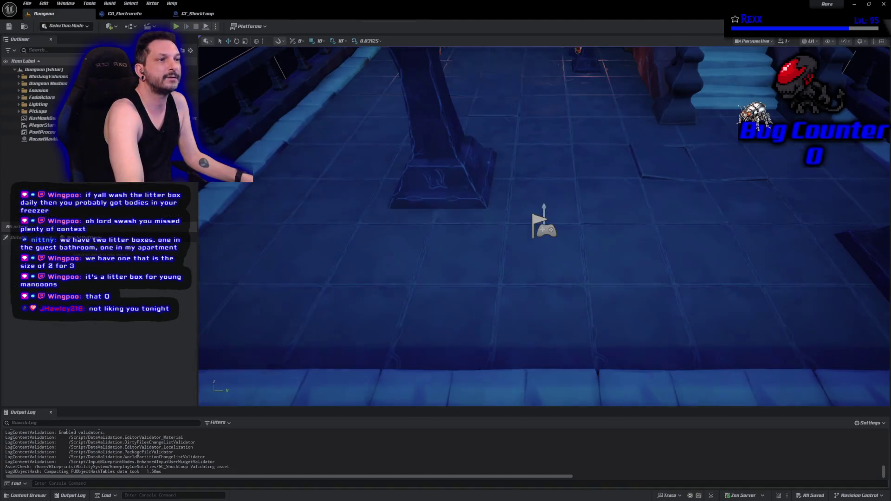
- Play the level, fire the electric beam at 17 aimed spots around the hall, then stop
{"action": "key", "text": "alt+p"}
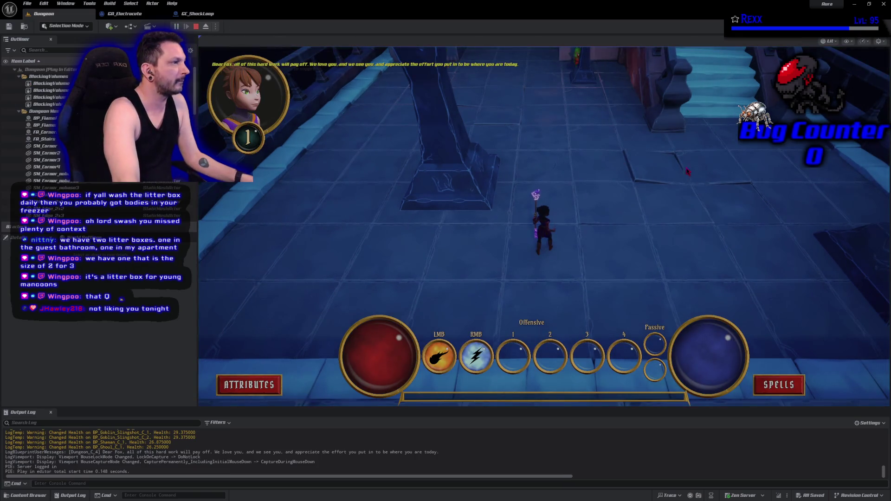
{"action": "right_click", "coordinate": [724, 229]}
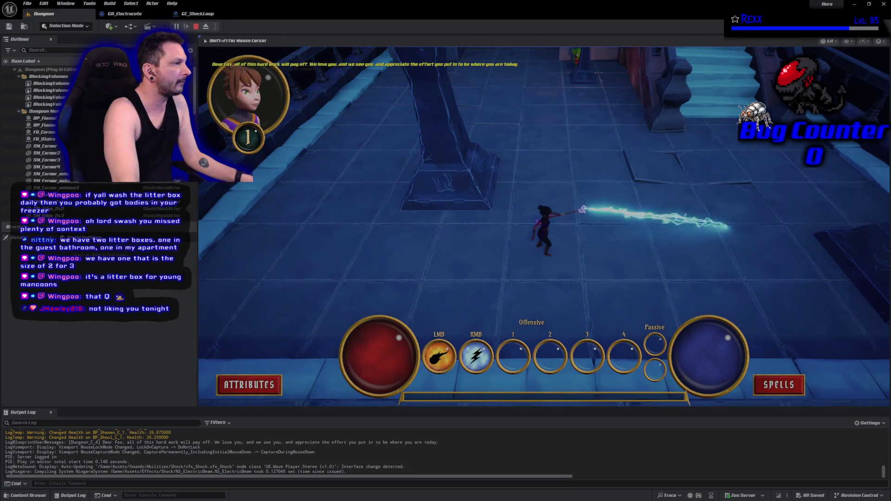
{"action": "right_click", "coordinate": [438, 218]}
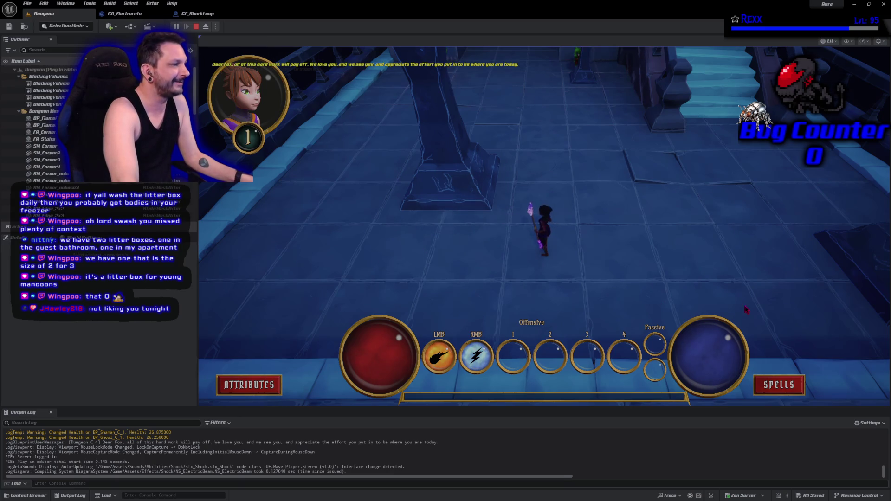
{"action": "right_click", "coordinate": [698, 283]}
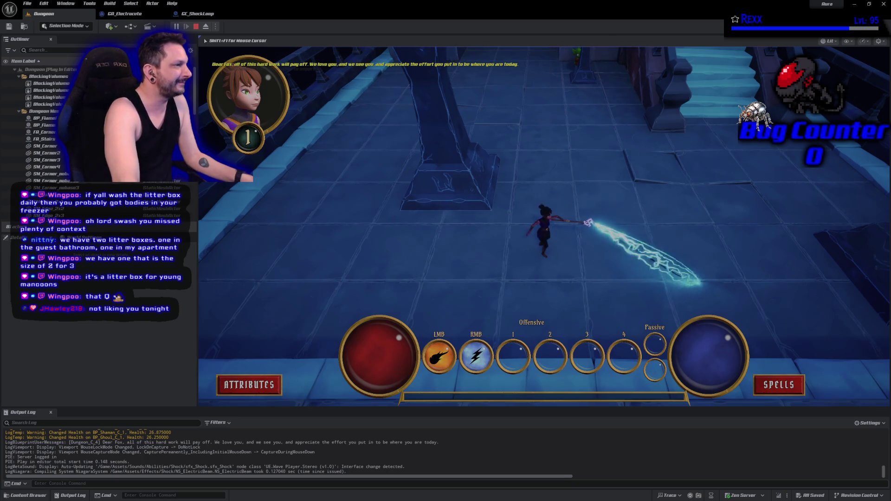
{"action": "right_click", "coordinate": [575, 74]}
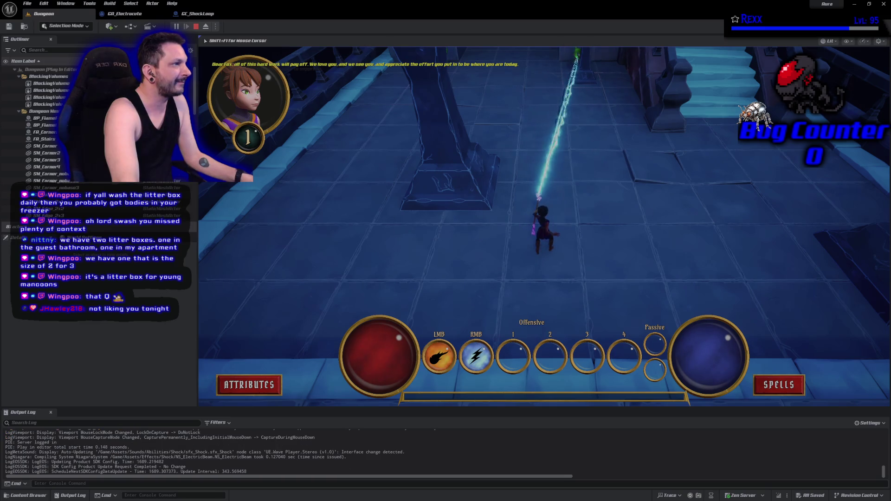
{"action": "right_click", "coordinate": [675, 93]}
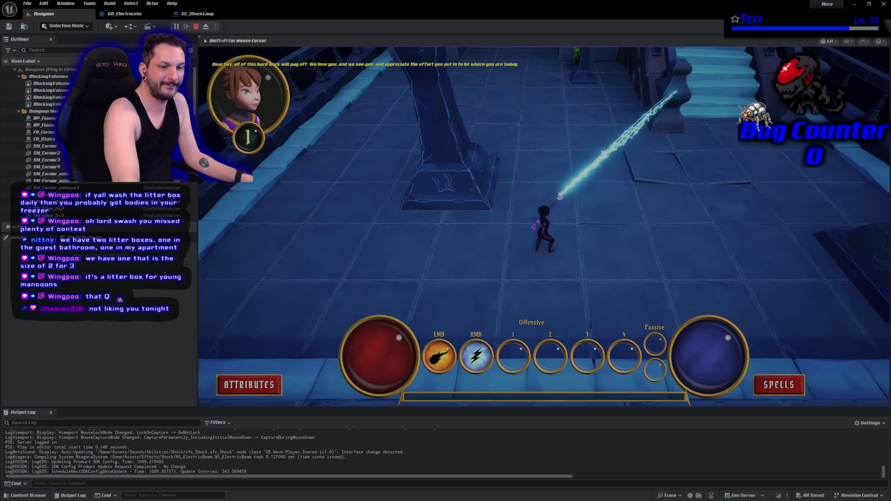
{"action": "right_click", "coordinate": [354, 267]}
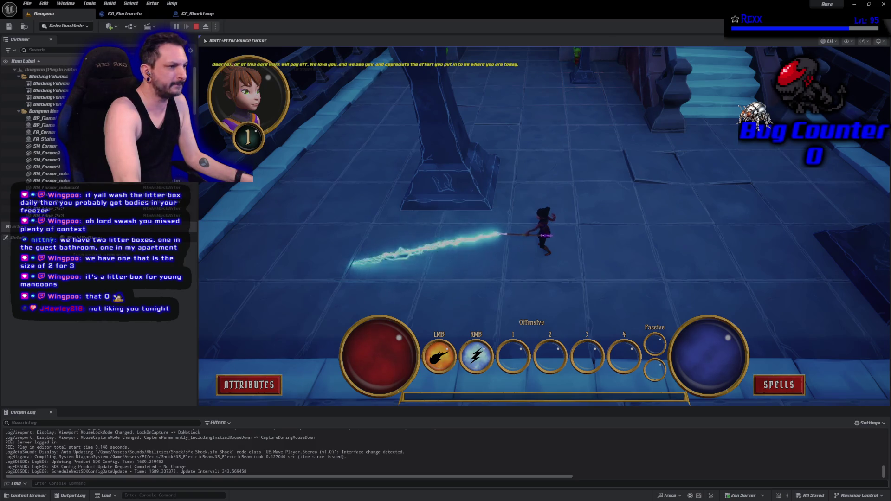
{"action": "right_click", "coordinate": [583, 283]}
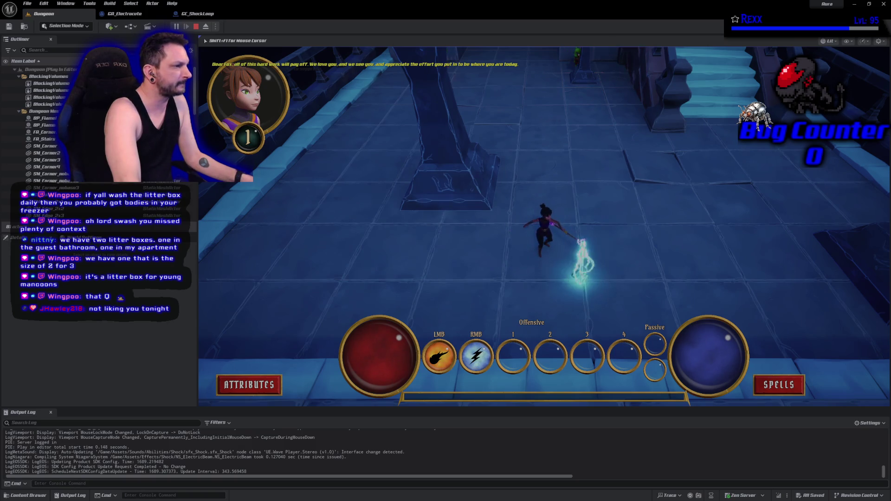
{"action": "right_click", "coordinate": [691, 225]}
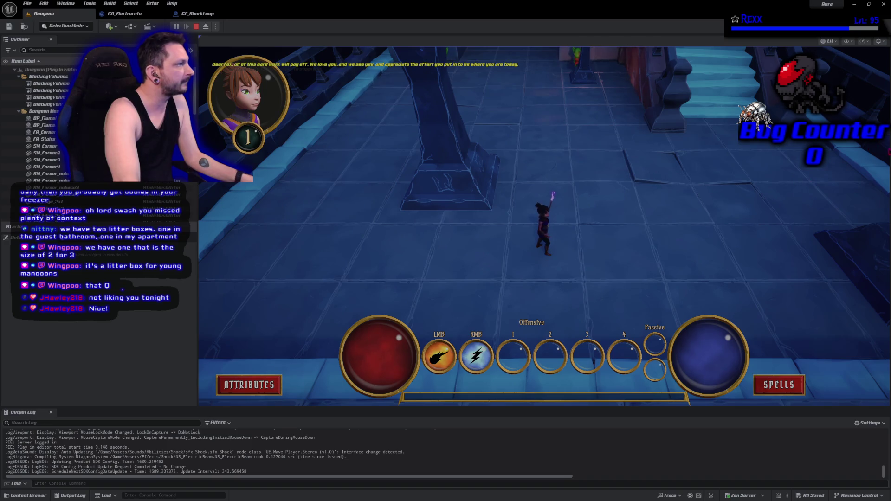
{"action": "right_click", "coordinate": [872, 150]}
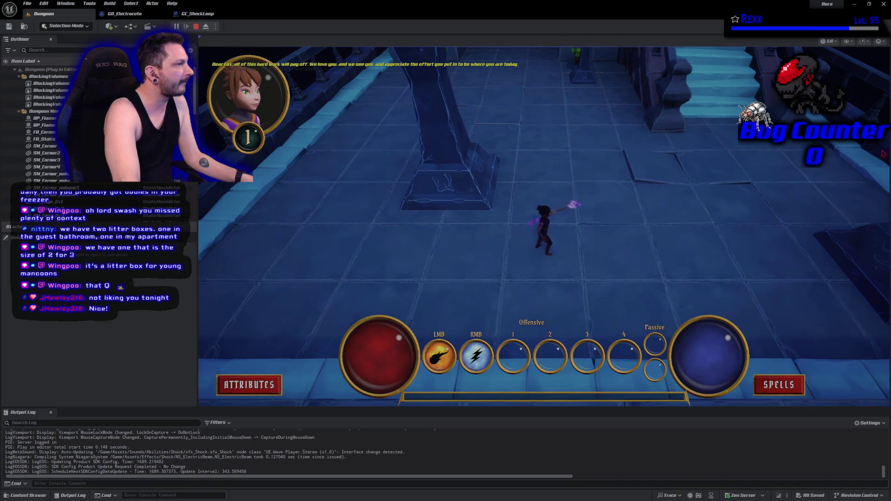
{"action": "right_click", "coordinate": [714, 243]}
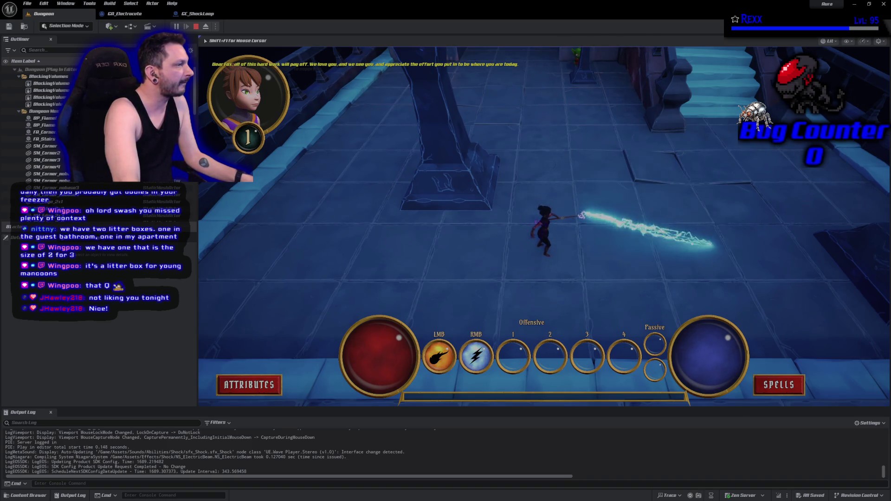
{"action": "right_click", "coordinate": [859, 240]}
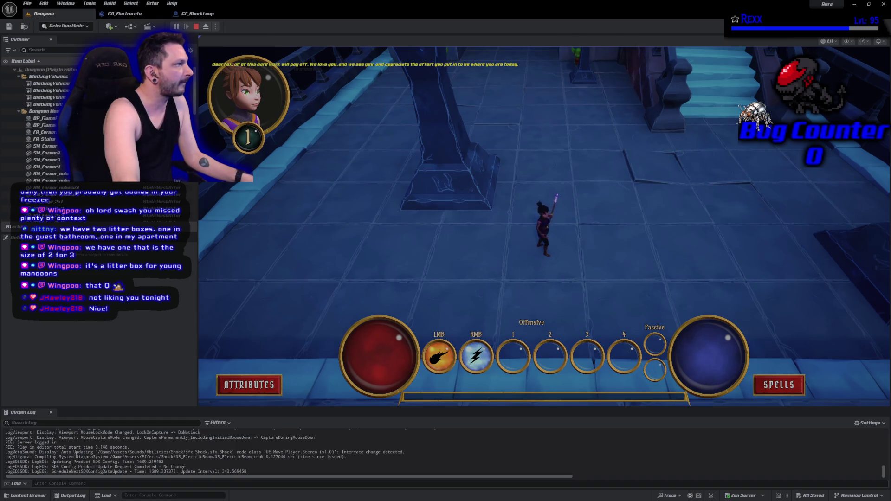
{"action": "right_click", "coordinate": [761, 100]}
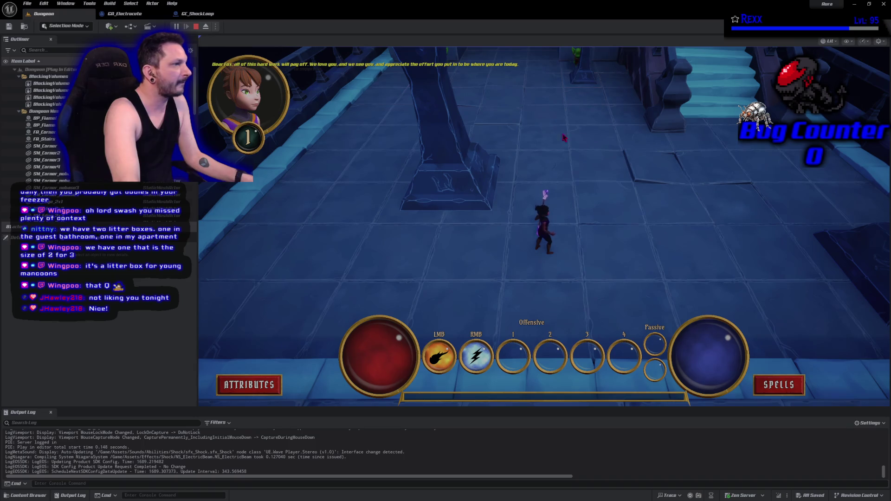
{"action": "right_click", "coordinate": [470, 135]}
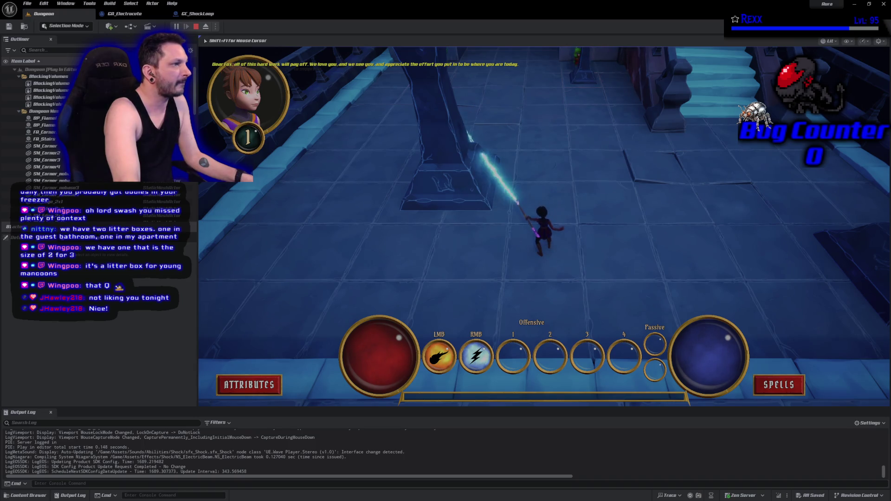
{"action": "right_click", "coordinate": [450, 186]}
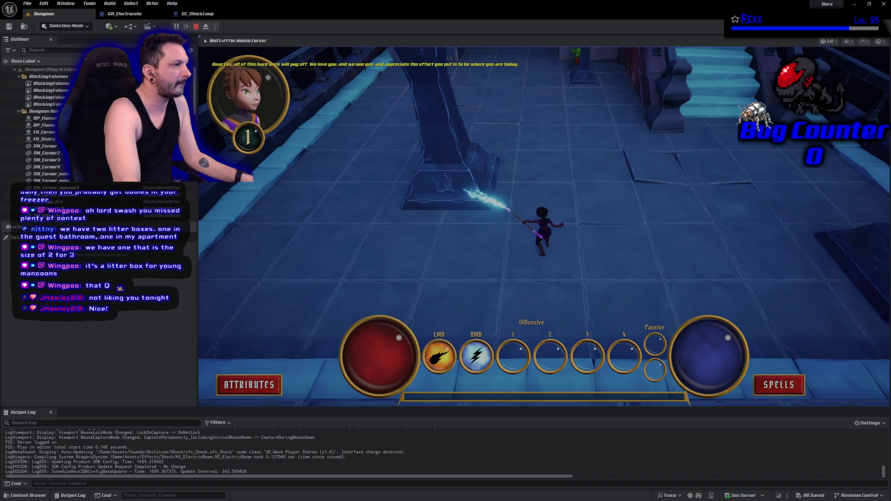
{"action": "right_click", "coordinate": [539, 65]}
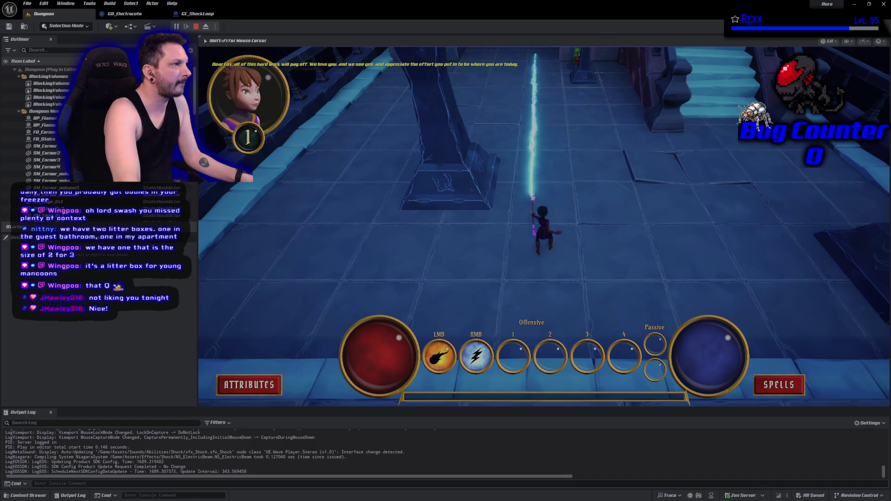
{"action": "right_click", "coordinate": [572, 244]}
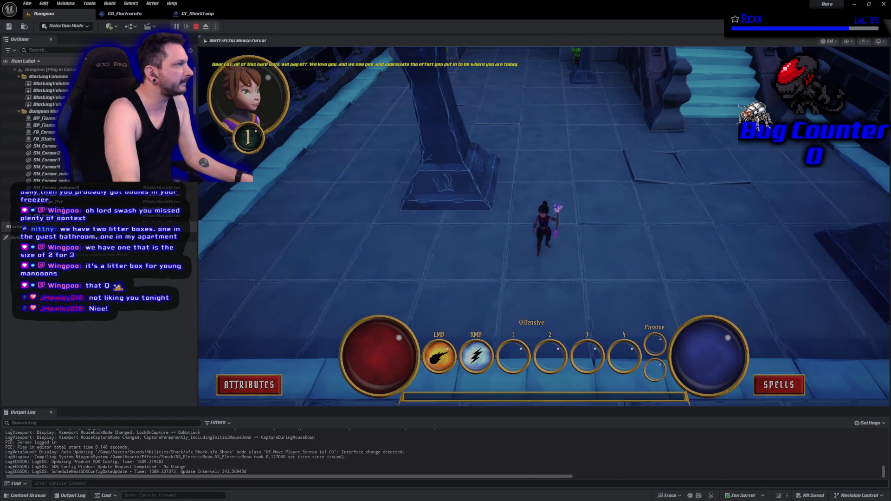
{"action": "right_click", "coordinate": [742, 109]}
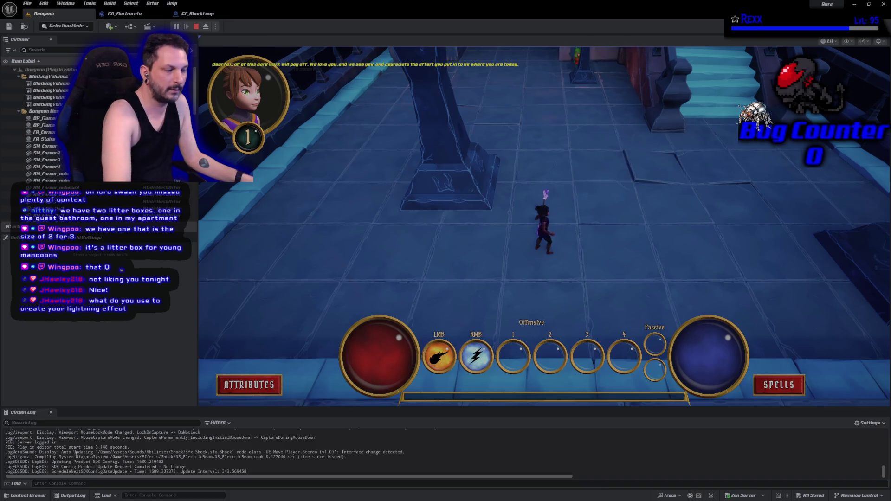
{"action": "key", "text": "Escape"}
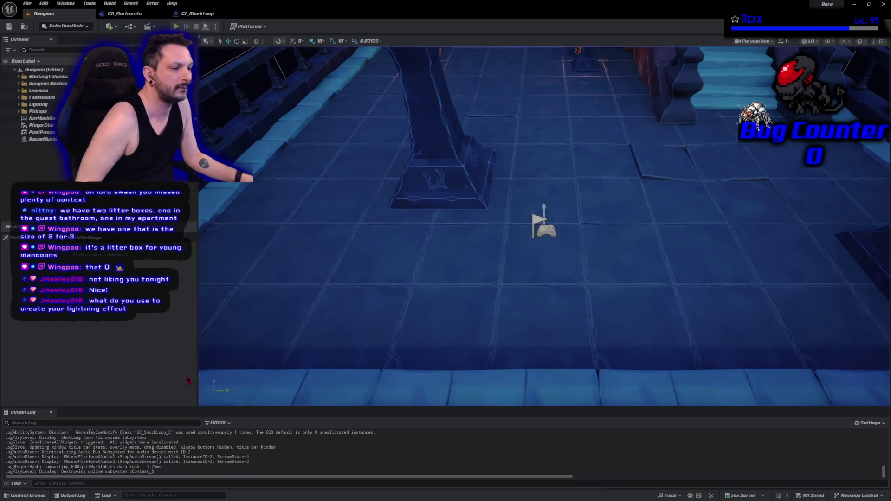
- Look over the GA_Electrocute and GC_ShockLoop blueprint tabs, then return to the Dungeon level
{"action": "left_click", "coordinate": [26, 495]}
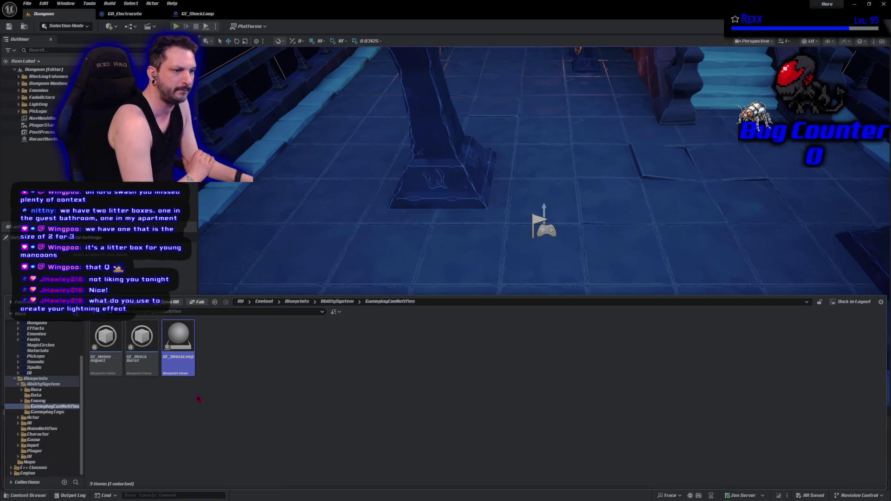
{"action": "left_click", "coordinate": [124, 13]}
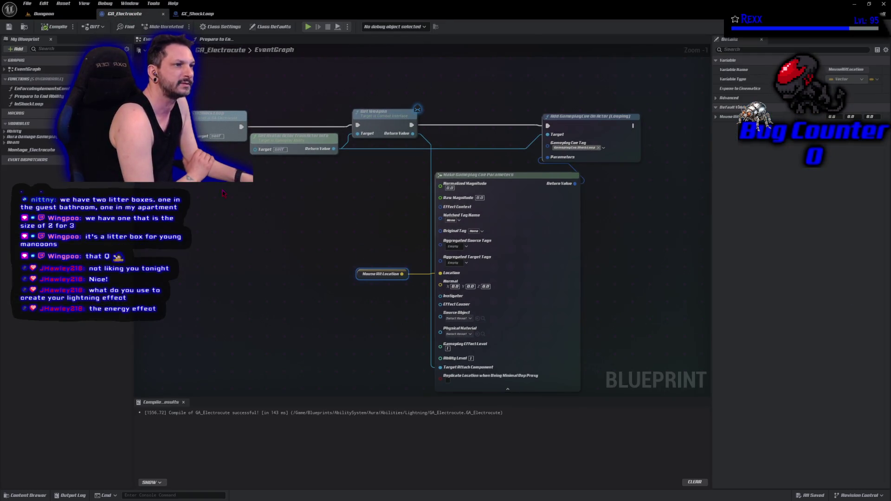
{"action": "left_click", "coordinate": [198, 13]}
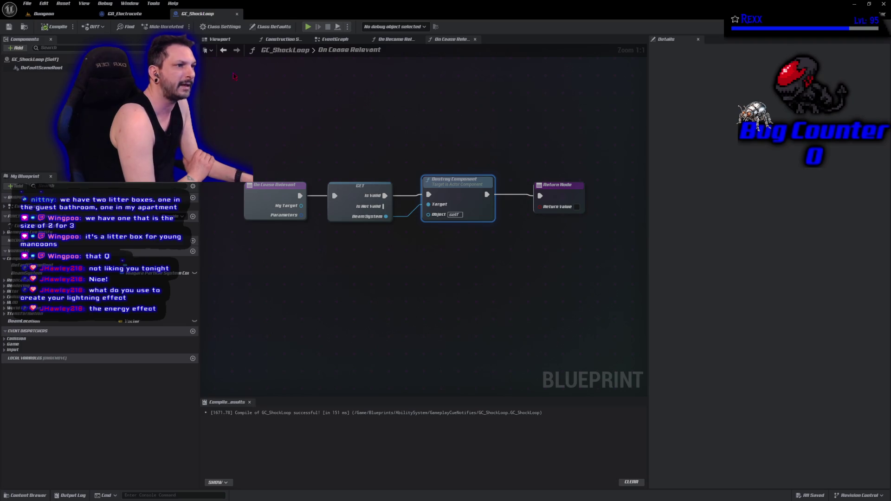
{"action": "left_click", "coordinate": [124, 13]}
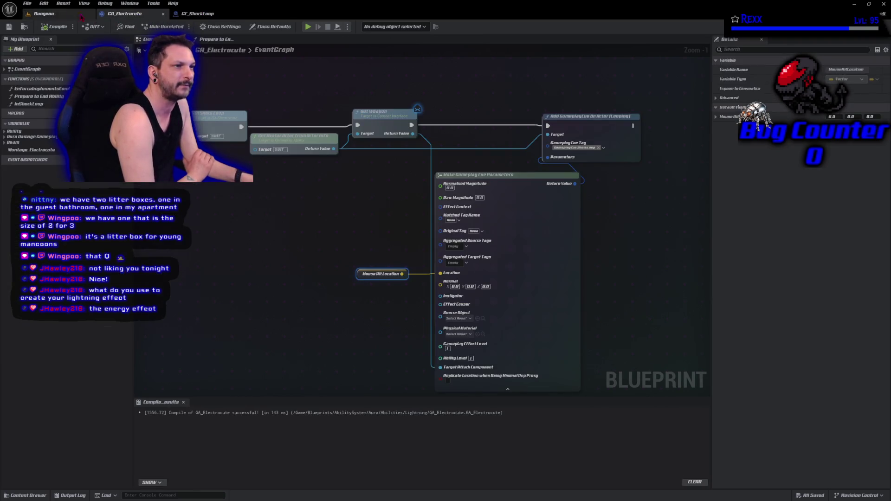
{"action": "left_click", "coordinate": [44, 13]}
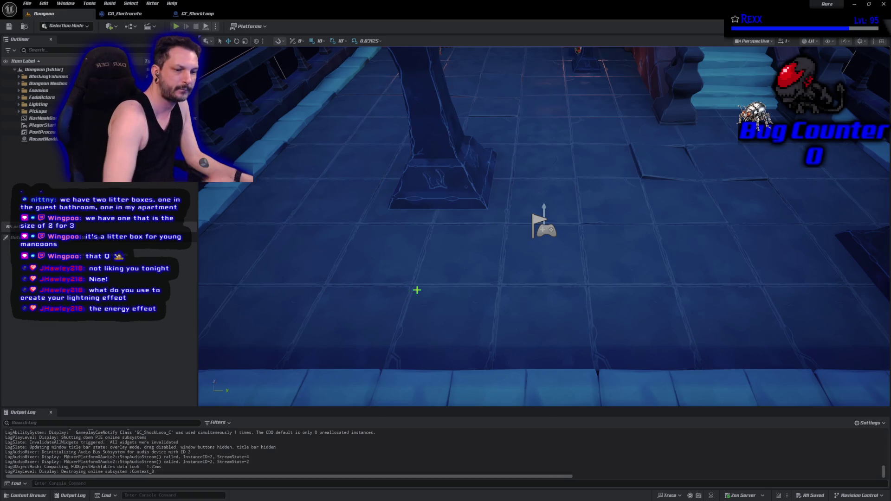
- In the Content Drawer, browse to Assets > Effects > Shock and open NS_ElectricBeam
{"action": "left_click", "coordinate": [26, 495]}
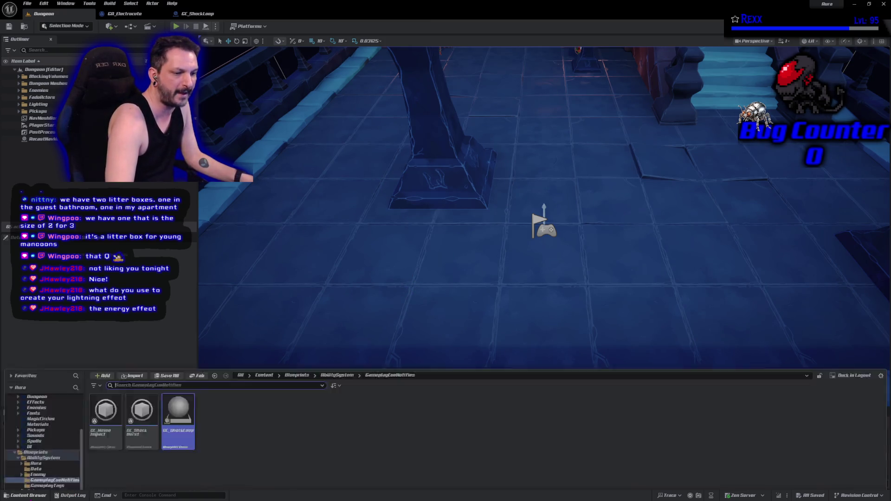
{"action": "scroll", "coordinate": [54, 428], "scroll_direction": "up", "scroll_amount": 5}
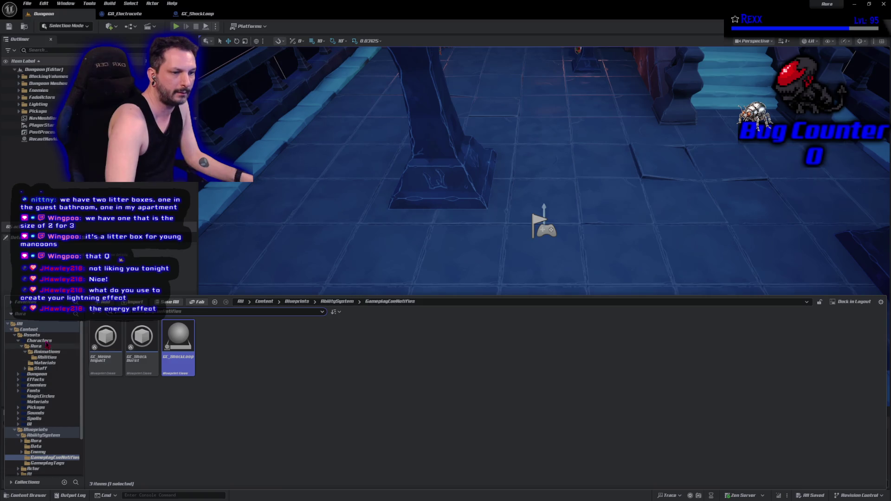
{"action": "left_click", "coordinate": [33, 334]}
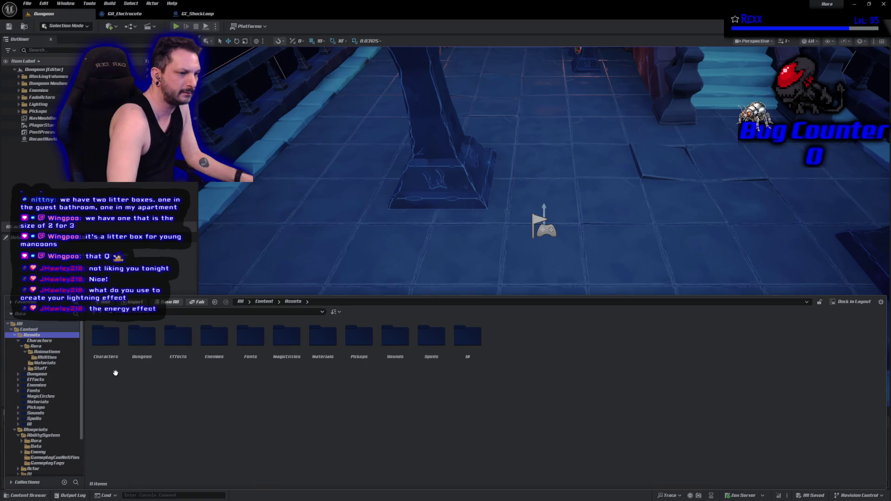
{"action": "double_click", "coordinate": [178, 337]}
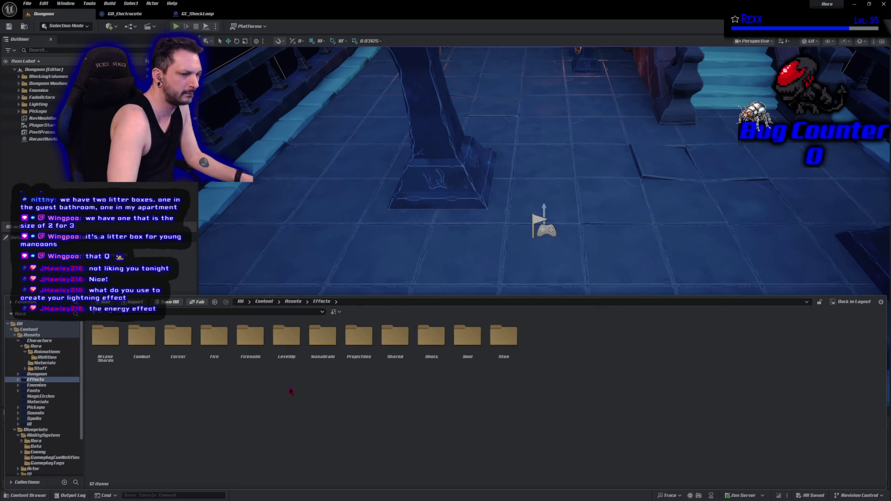
{"action": "double_click", "coordinate": [426, 367]}
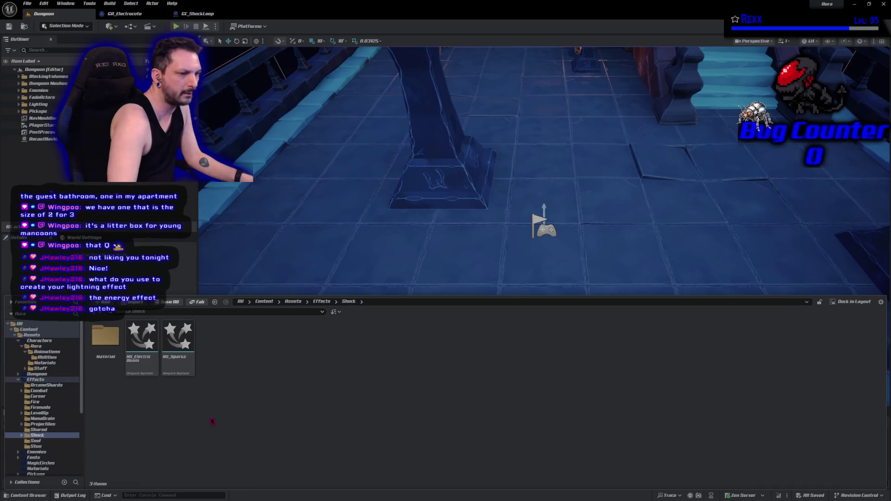
{"action": "double_click", "coordinate": [139, 357]}
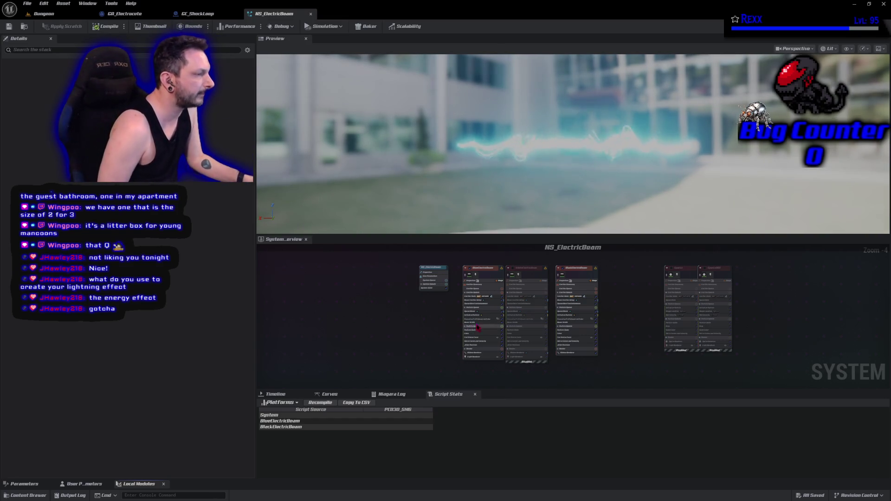
- Enlarge the System Overview, select BlueElectricBeam's Beam Emitter Setup, then float and redock the NS_ElectricBeam editor
{"action": "scroll", "coordinate": [492, 322], "scroll_direction": "up", "scroll_amount": 4}
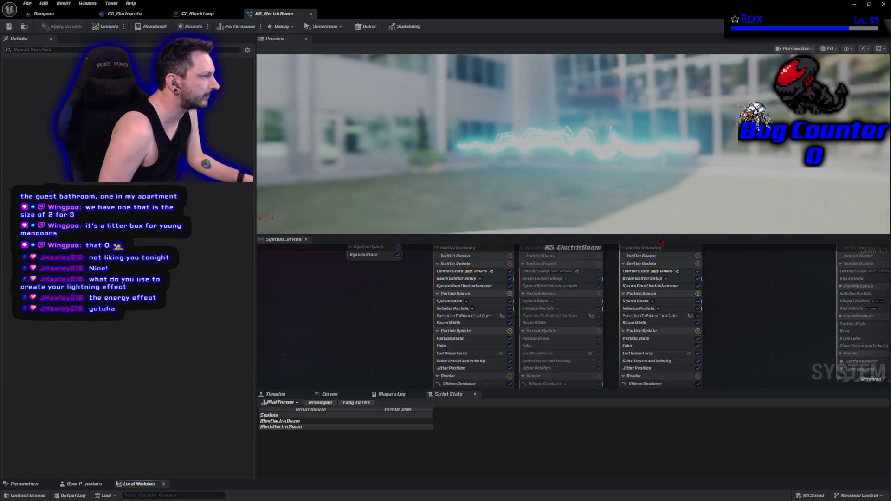
{"action": "left_click_drag", "start_coordinate": [658, 234], "coordinate": [645, 112]}
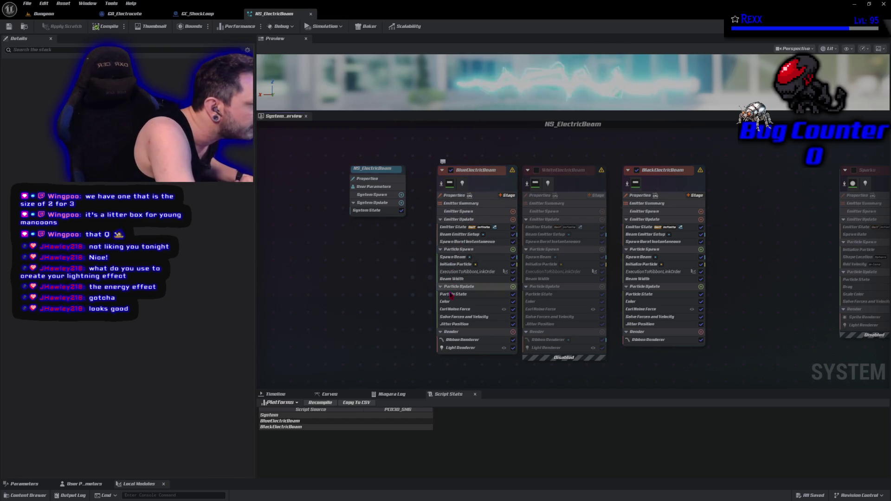
{"action": "left_click", "coordinate": [453, 235]}
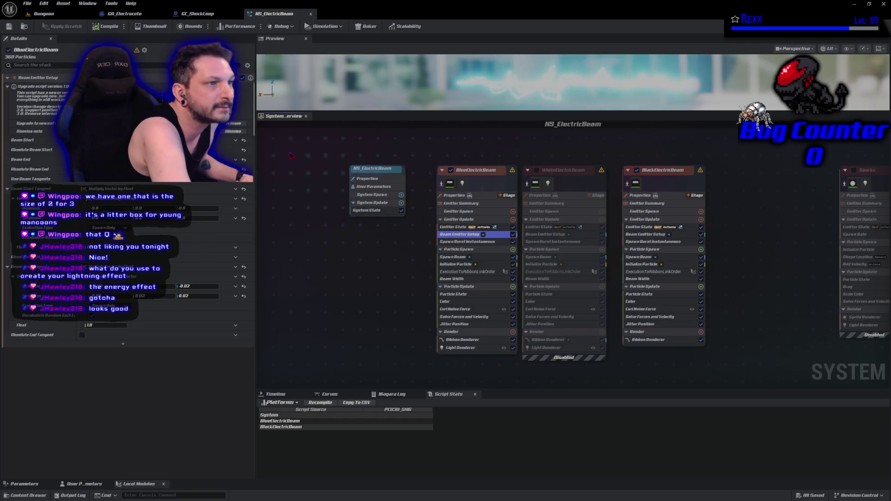
{"action": "mouse_move", "coordinate": [278, 13]}
{"action": "left_mouse_down"}
{"action": "mouse_move", "coordinate": [497, 55]}
{"action": "mouse_move", "coordinate": [440, 41]}
{"action": "left_mouse_up"}
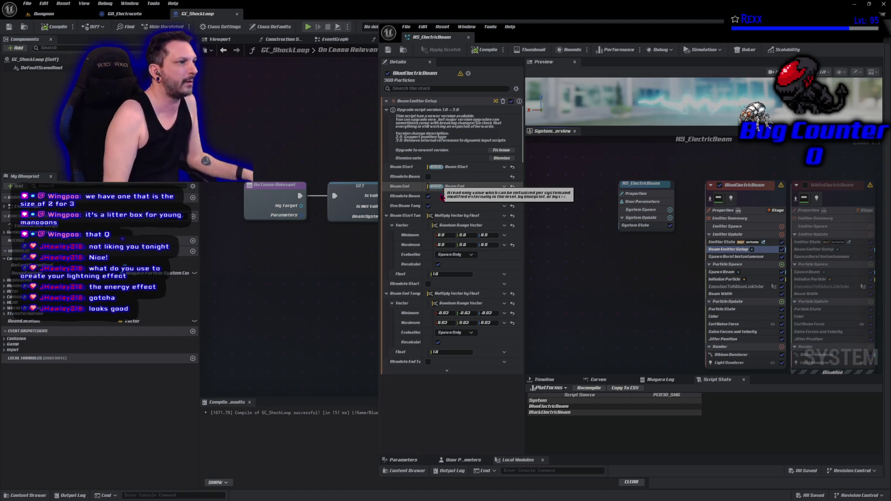
{"action": "mouse_move", "coordinate": [440, 37]}
{"action": "left_mouse_down"}
{"action": "mouse_move", "coordinate": [353, 15]}
{"action": "mouse_move", "coordinate": [278, 14]}
{"action": "left_mouse_up"}
- Play the Dungeon level with Alt+P and fire the beam right, up-right and across the floor
{"action": "left_click", "coordinate": [72, 16]}
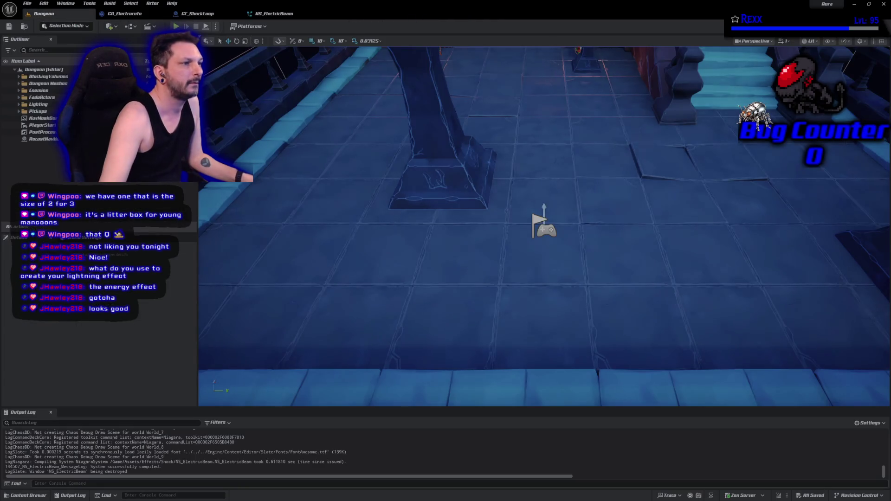
{"action": "key", "text": "alt+p"}
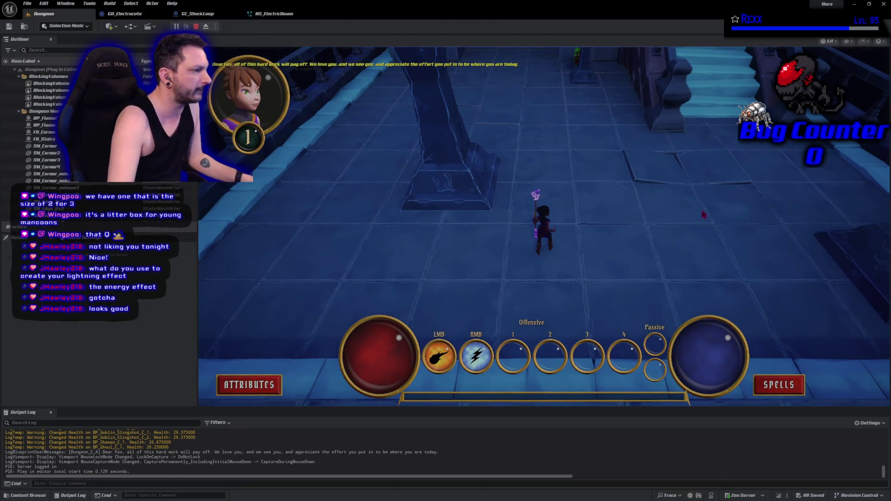
{"action": "right_click", "coordinate": [694, 210]}
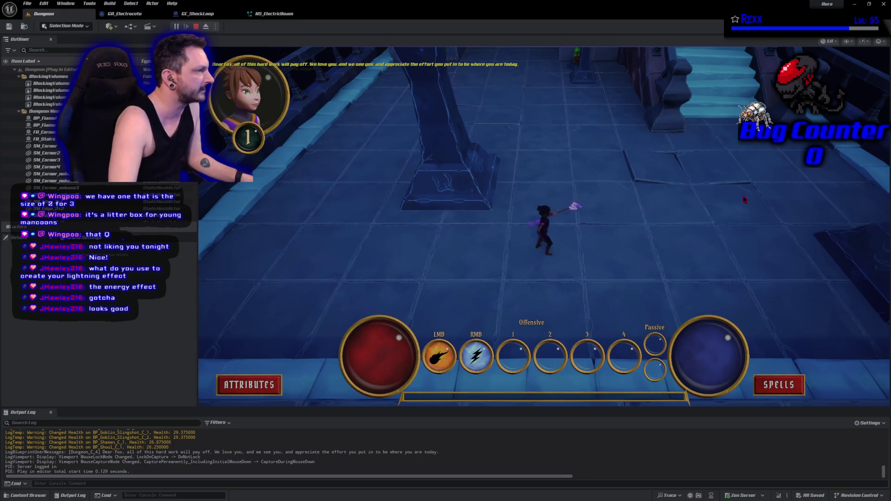
{"action": "right_click", "coordinate": [761, 111]}
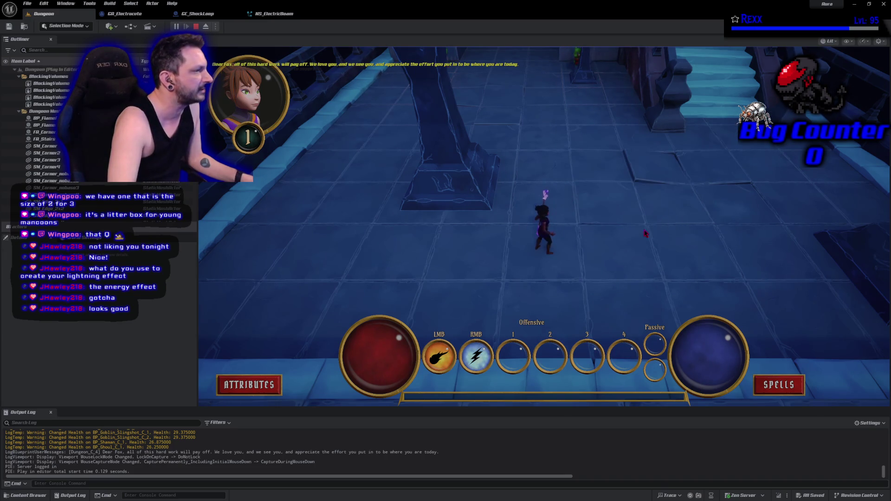
{"action": "right_click", "coordinate": [599, 232]}
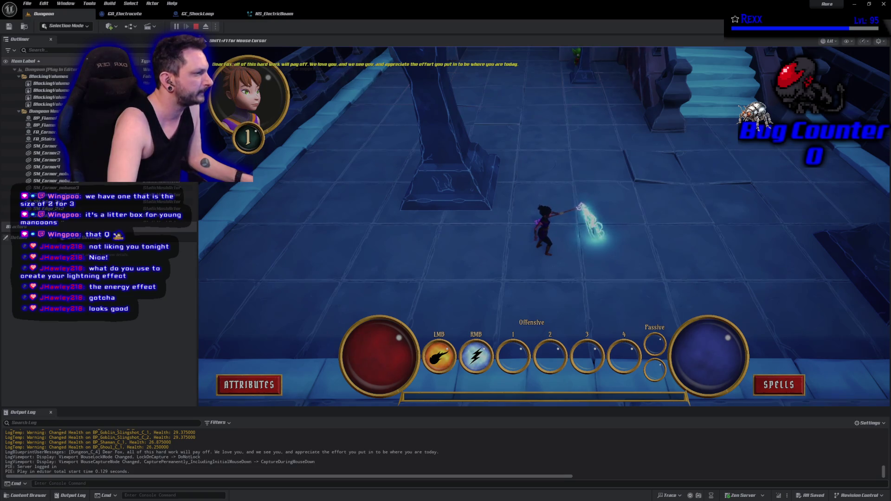
{"action": "right_click", "coordinate": [798, 190]}
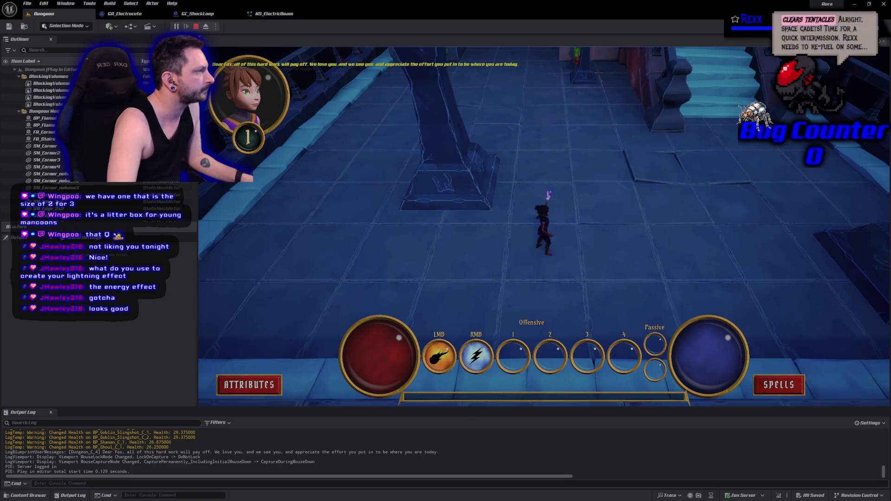
{"action": "right_click", "coordinate": [779, 97]}
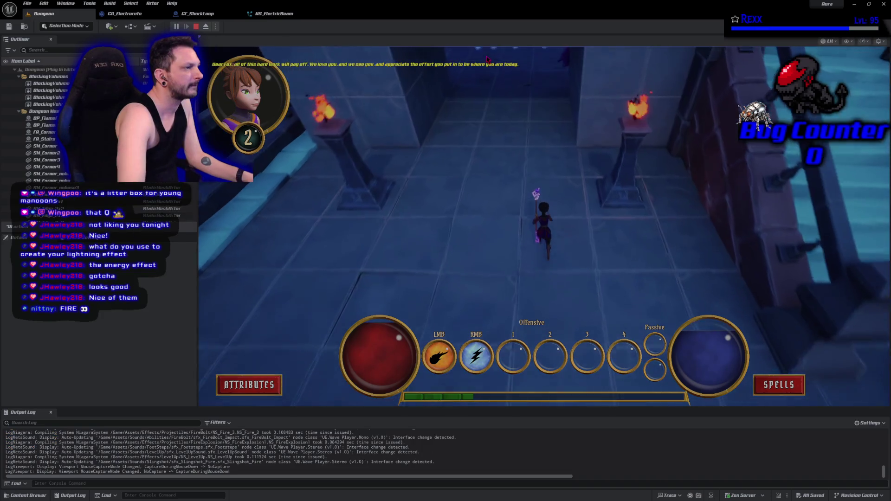
- Fireball the red enemy, then fire the beam toward the upper right, left and upper left
{"action": "left_click", "coordinate": [587, 100]}
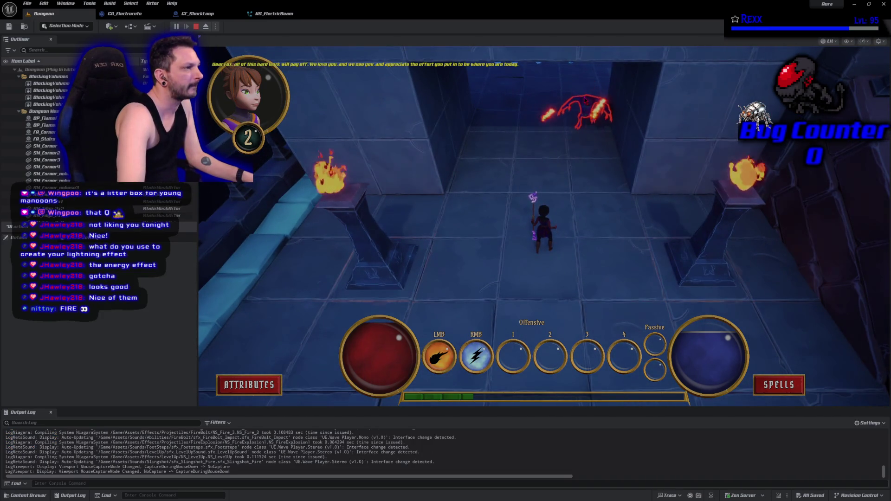
{"action": "left_click", "coordinate": [581, 99]}
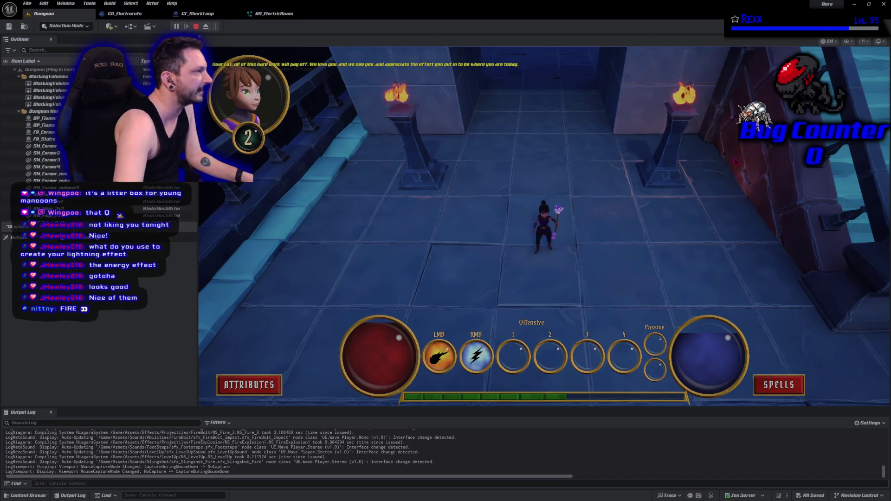
{"action": "right_click", "coordinate": [777, 161]}
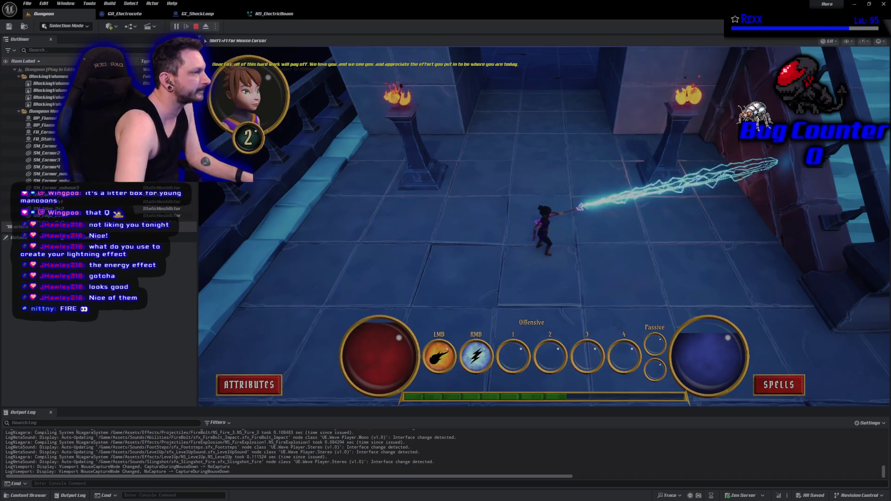
{"action": "right_click", "coordinate": [363, 228]}
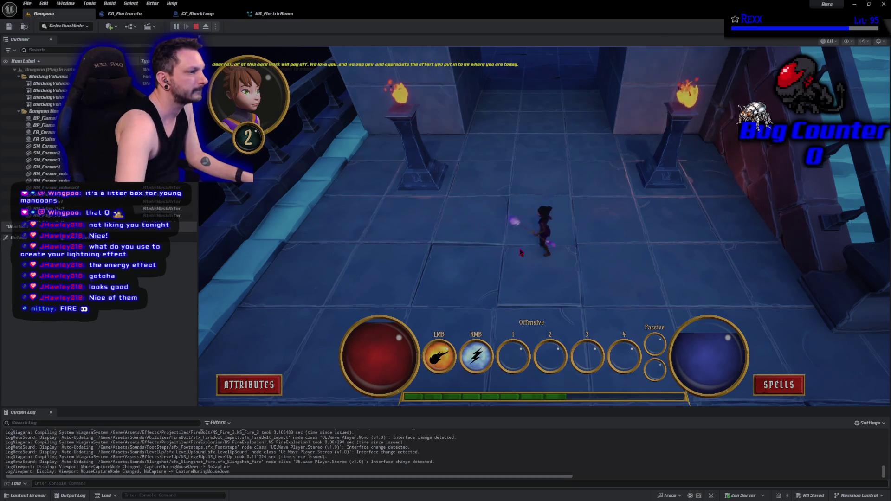
{"action": "right_click", "coordinate": [220, 156]}
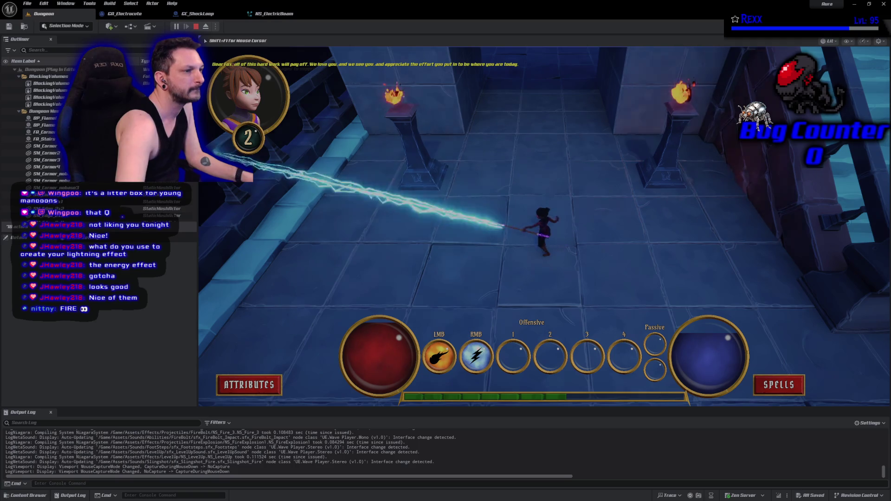
- Fire more beams at the left brazier, across the floor and downward, then stop the session
{"action": "right_click", "coordinate": [421, 107]}
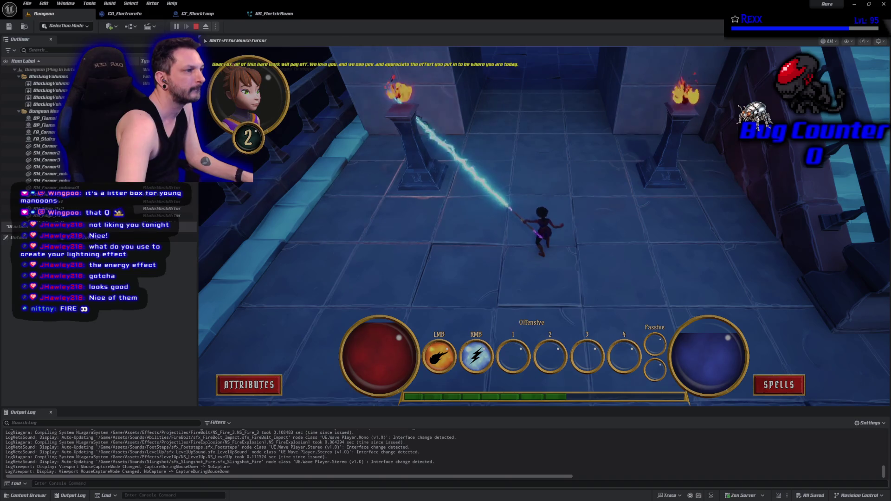
{"action": "right_click", "coordinate": [416, 190]}
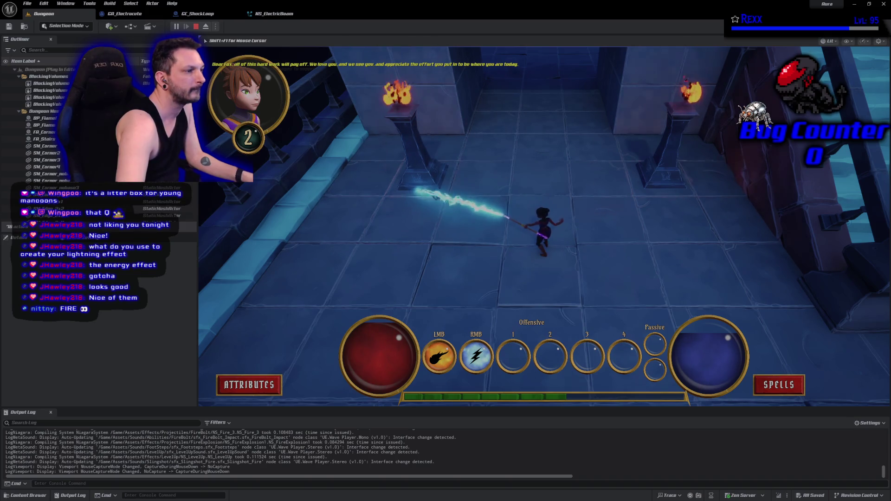
{"action": "right_click", "coordinate": [420, 181]}
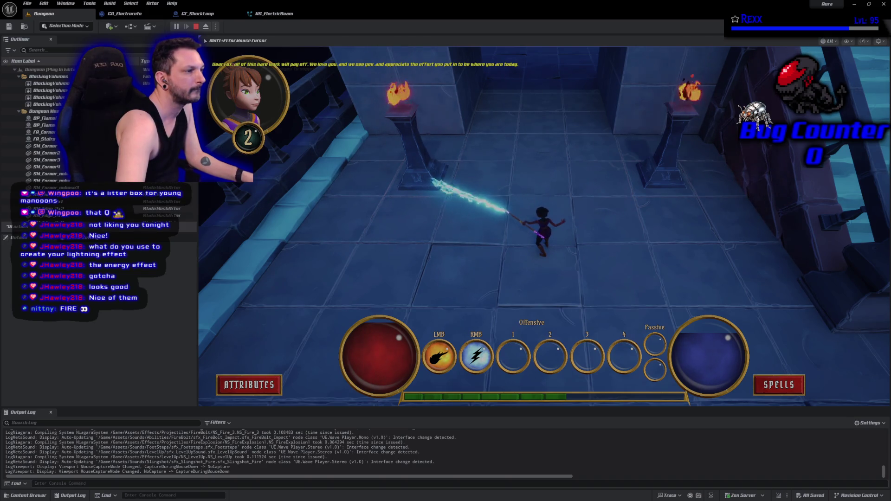
{"action": "right_click", "coordinate": [396, 187]}
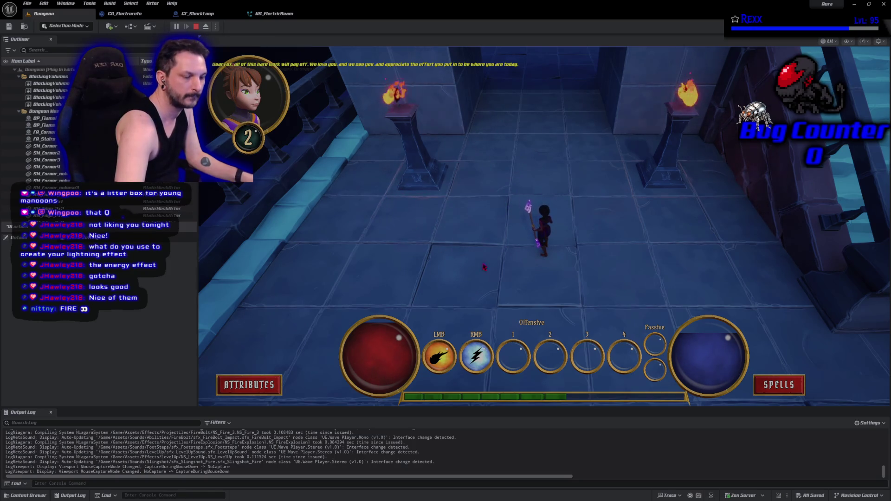
{"action": "right_click", "coordinate": [536, 313]}
{"action": "key", "text": "Escape"}
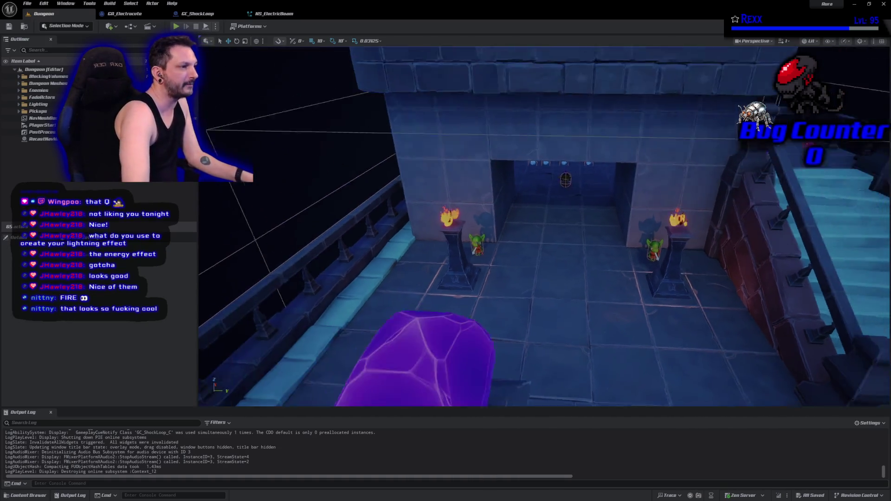
- Pull the camera back, enlarge NS_ElectricBeam's Preview panel, then return to the Dungeon level tab
{"action": "scroll", "coordinate": [511, 314], "scroll_direction": "down", "scroll_amount": 5}
{"action": "left_click_drag", "start_coordinate": [326, 235], "coordinate": [327, 235]}
{"action": "left_click", "coordinate": [279, 14]}
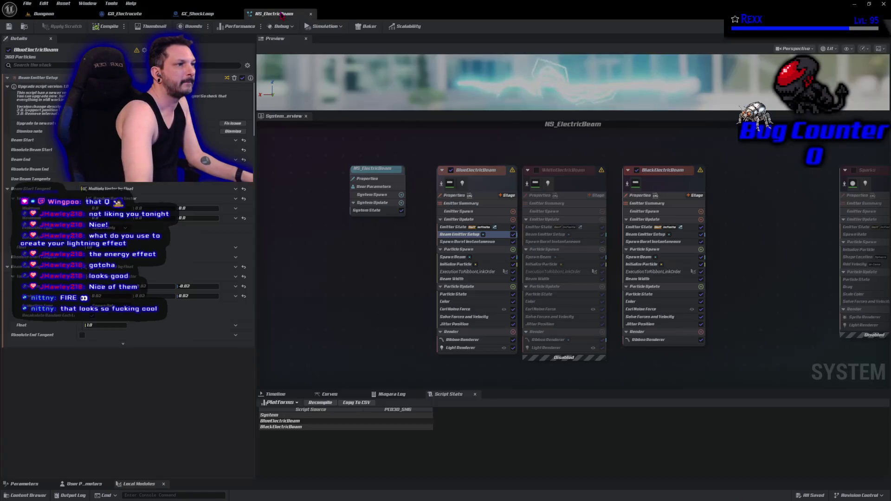
{"action": "left_click_drag", "start_coordinate": [507, 113], "coordinate": [495, 263]}
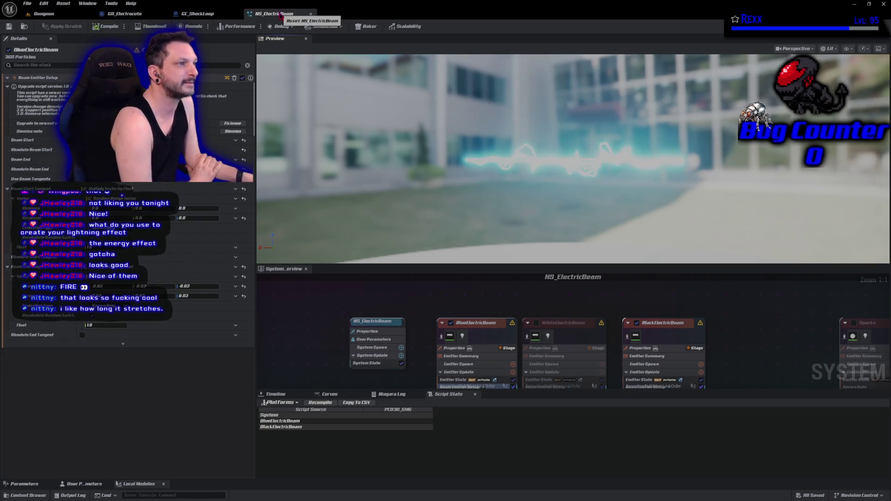
{"action": "left_click", "coordinate": [197, 13]}
{"action": "left_click", "coordinate": [44, 14]}
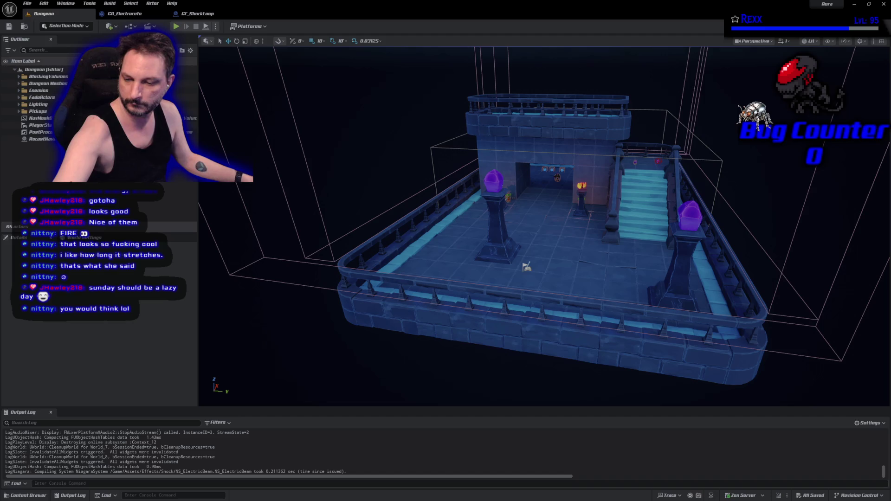
- Commit the six changed files to Development as 'Gameplay Cue Notify Actor', then close GitHub Desktop and Unreal
{"action": "key", "text": "alt+Tab"}
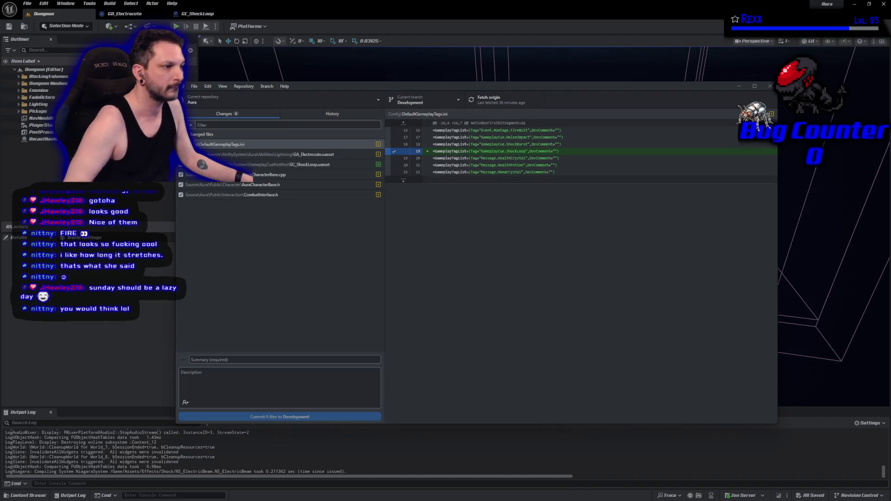
{"action": "left_click", "coordinate": [228, 360]}
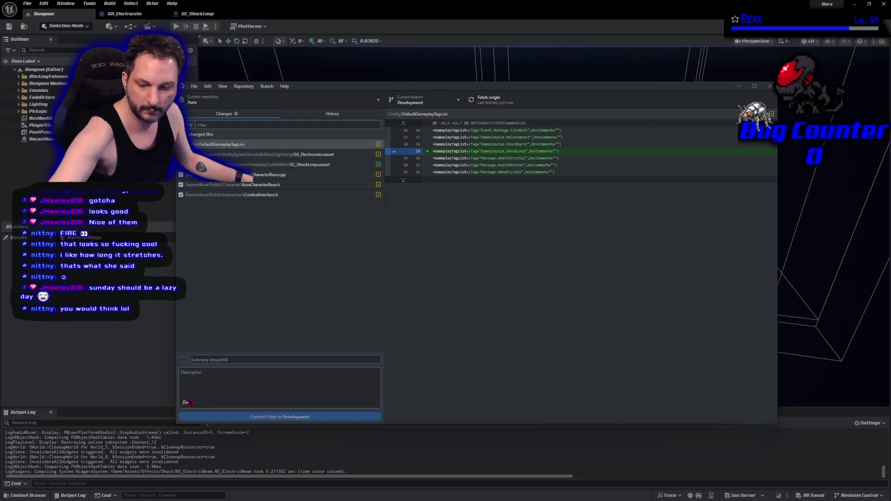
{"action": "type", "text": "Gameplay Cue Notify Actor"}
{"action": "left_click", "coordinate": [228, 417]}
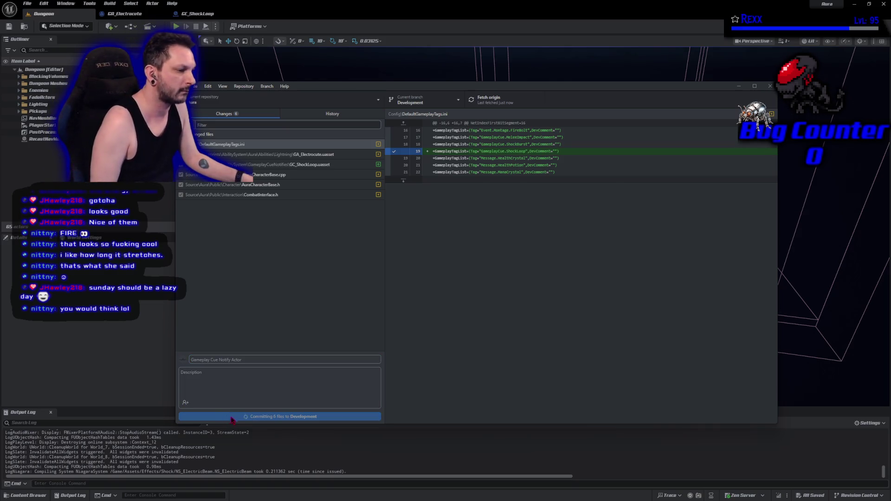
{"action": "left_click", "coordinate": [670, 180]}
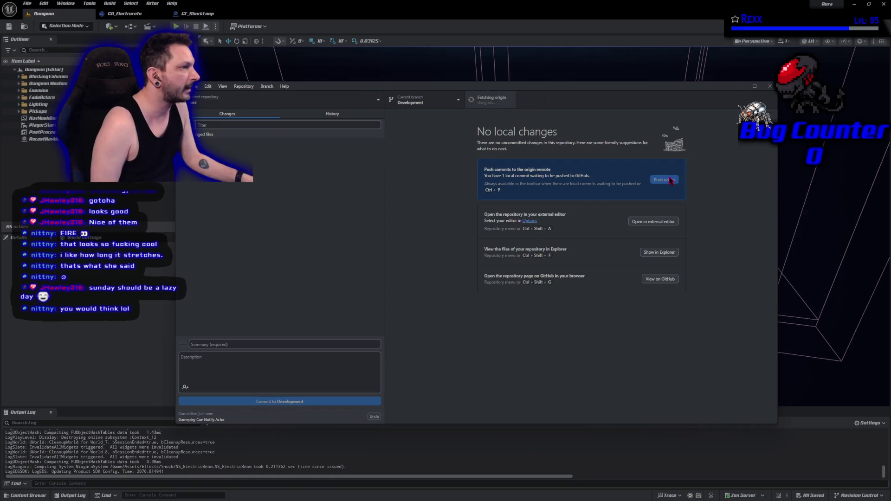
{"action": "left_click", "coordinate": [768, 87]}
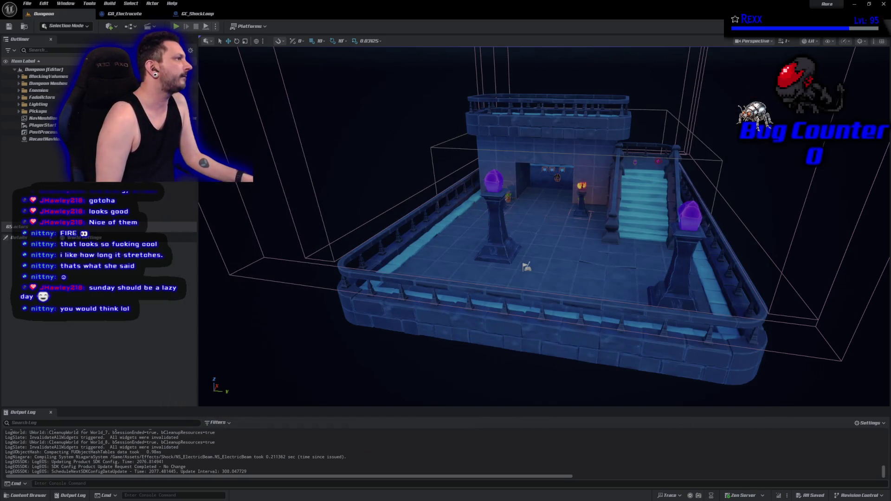
{"action": "key", "text": "alt+F4"}
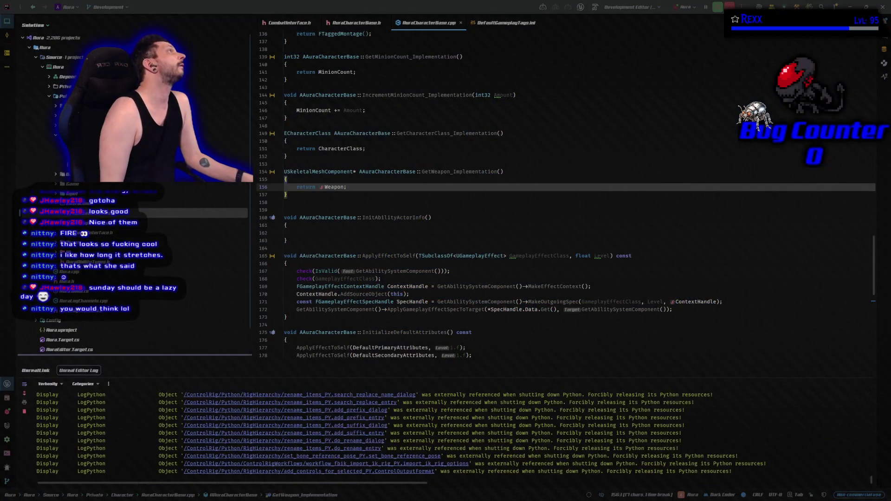